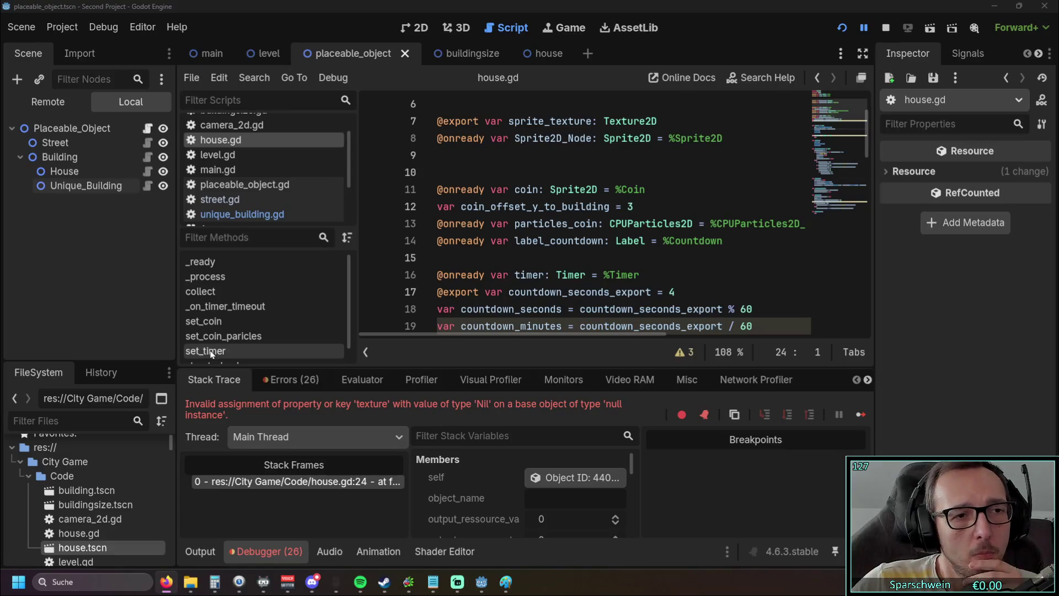
Inspect the House, Unique_Building and Building nodes in the placeable_object scene
{"action": "scroll", "coordinate": [586, 193], "scroll_direction": "up", "scroll_amount": 2}
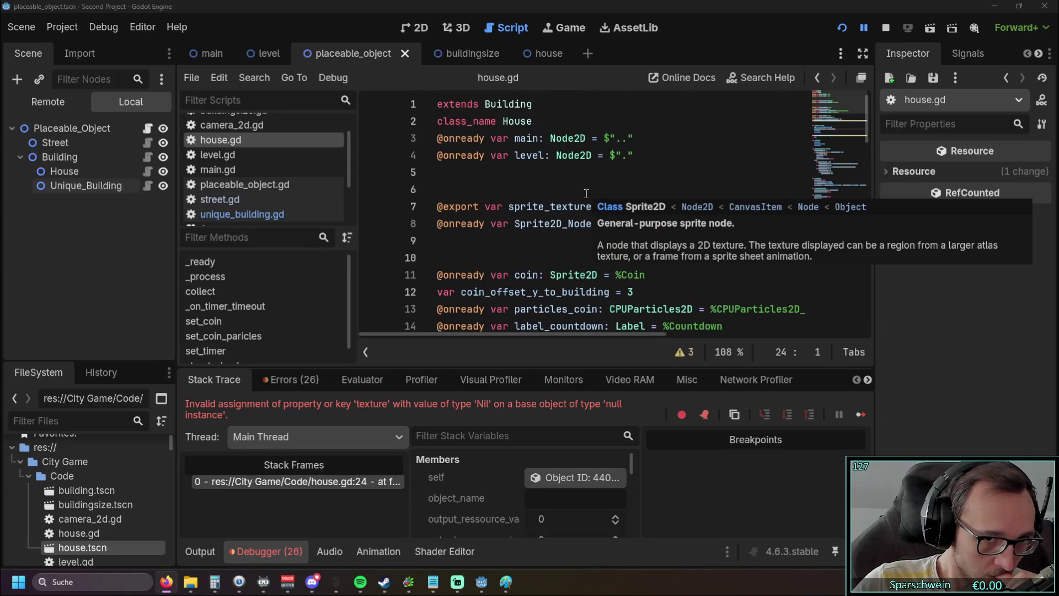
{"action": "left_click", "coordinate": [65, 172]}
{"action": "key", "text": "Down"}
{"action": "key", "text": "Up"}
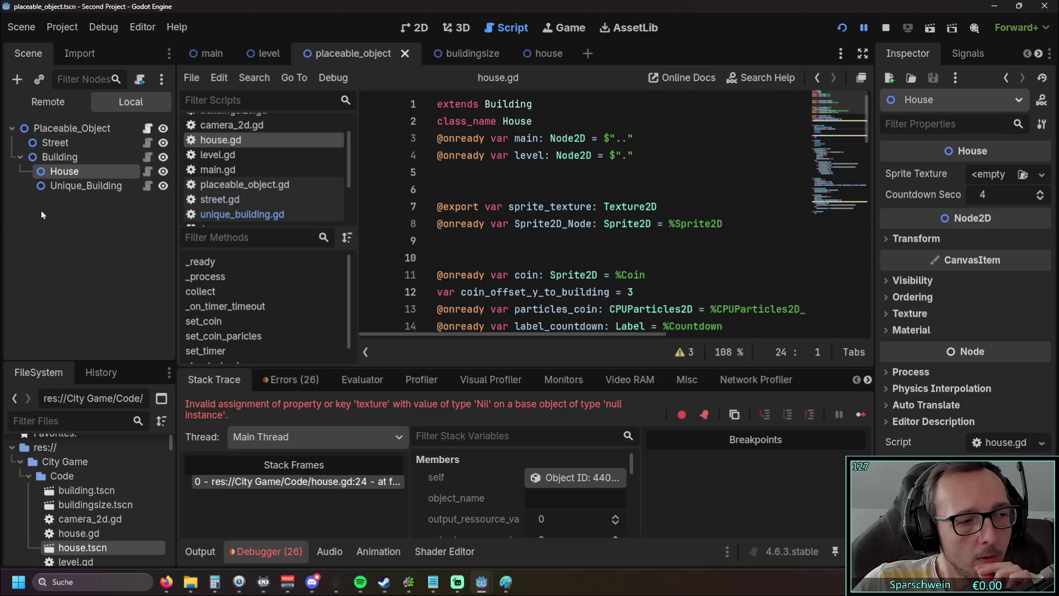
{"action": "scroll", "coordinate": [249, 220], "scroll_direction": "down", "scroll_amount": 3}
{"action": "scroll", "coordinate": [250, 204], "scroll_direction": "up", "scroll_amount": 5}
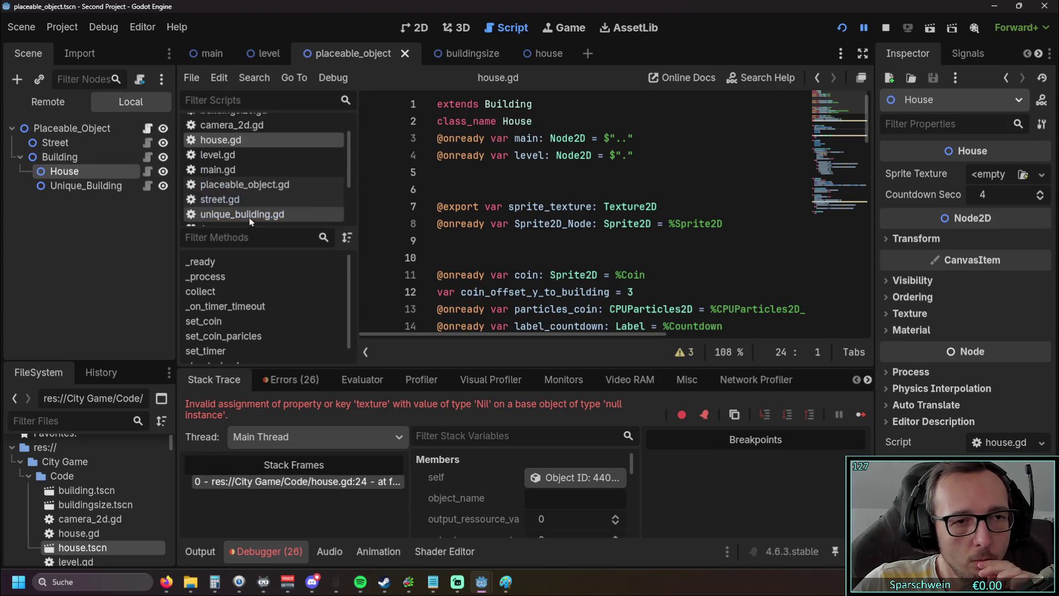
{"action": "scroll", "coordinate": [249, 204], "scroll_direction": "down", "scroll_amount": 3}
{"action": "scroll", "coordinate": [246, 199], "scroll_direction": "up", "scroll_amount": 3}
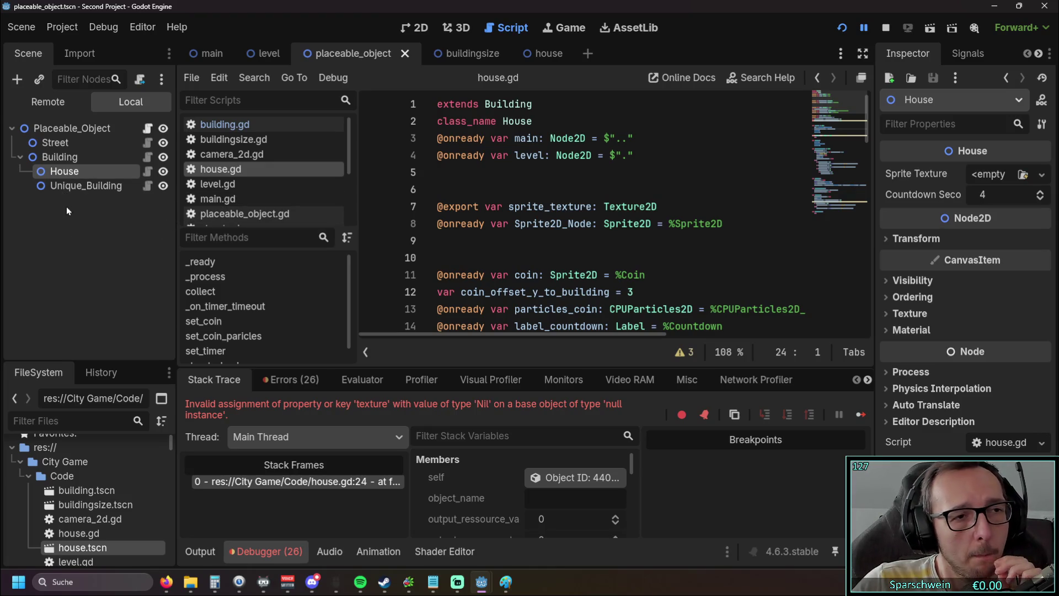
{"action": "left_click", "coordinate": [74, 186]}
{"action": "left_click", "coordinate": [77, 159]}
{"action": "scroll", "coordinate": [85, 491], "scroll_direction": "down", "scroll_amount": 5}
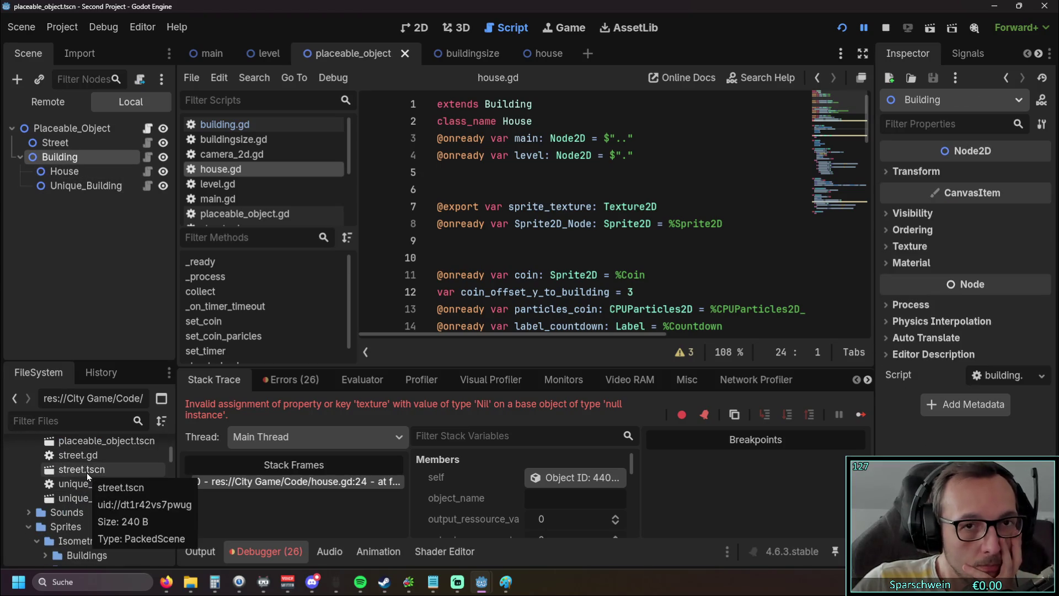
Open the street.tscn, unique_building.tscn and building.tscn scenes from the FileSystem dock
{"action": "double_click", "coordinate": [84, 471]}
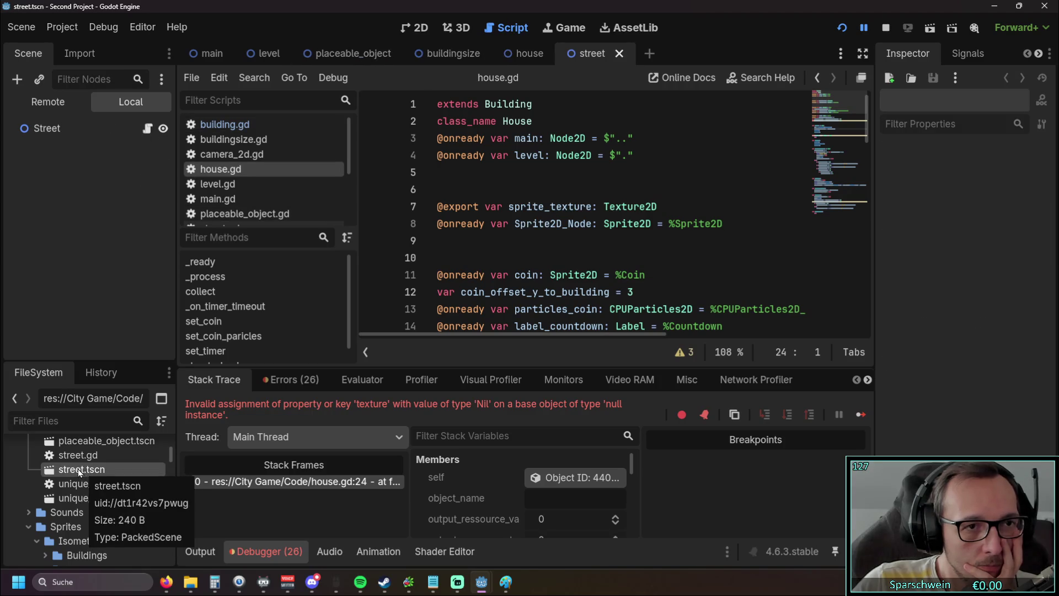
{"action": "scroll", "coordinate": [81, 477], "scroll_direction": "up", "scroll_amount": 4}
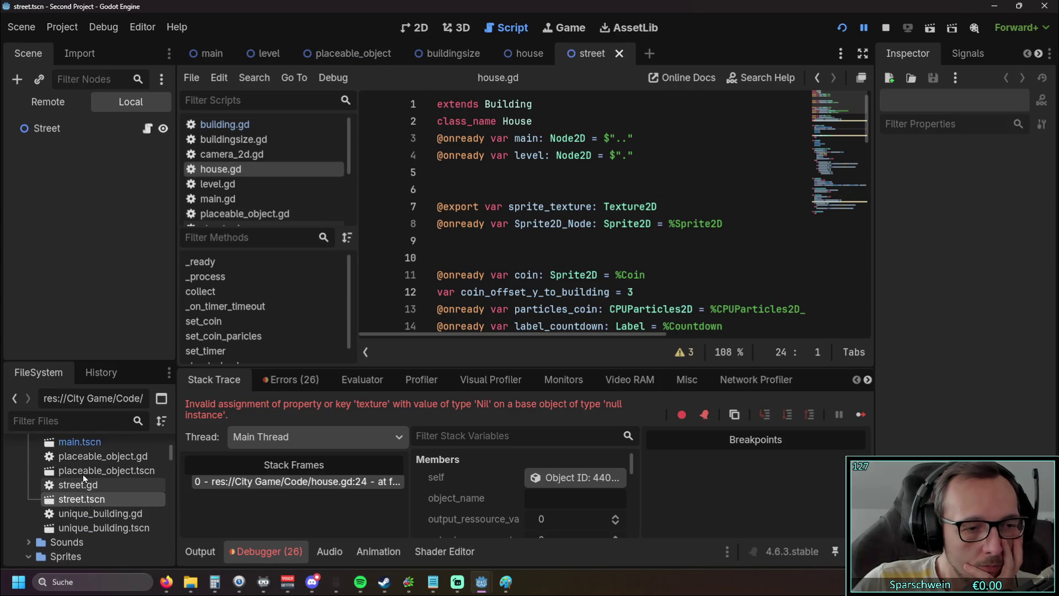
{"action": "scroll", "coordinate": [110, 494], "scroll_direction": "down", "scroll_amount": 5}
{"action": "double_click", "coordinate": [104, 483]}
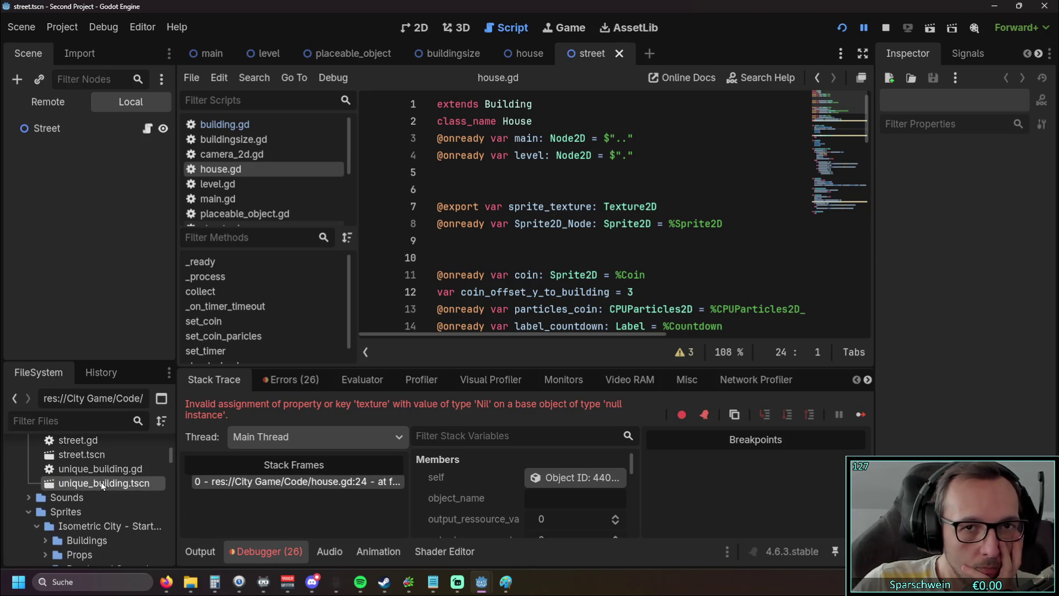
{"action": "scroll", "coordinate": [97, 471], "scroll_direction": "up", "scroll_amount": 5}
{"action": "scroll", "coordinate": [97, 471], "scroll_direction": "up", "scroll_amount": 6}
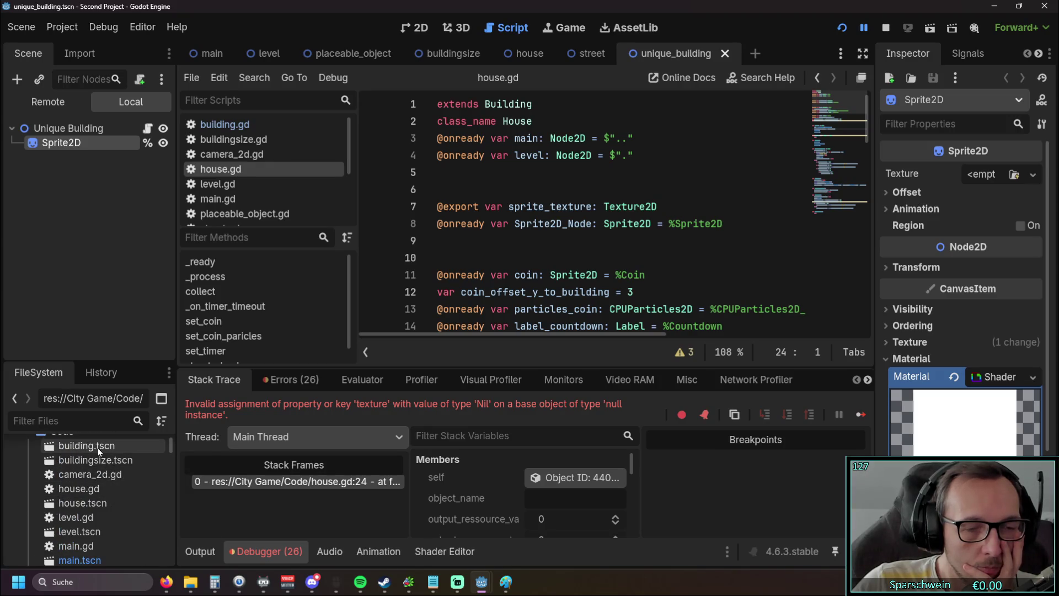
{"action": "double_click", "coordinate": [100, 449]}
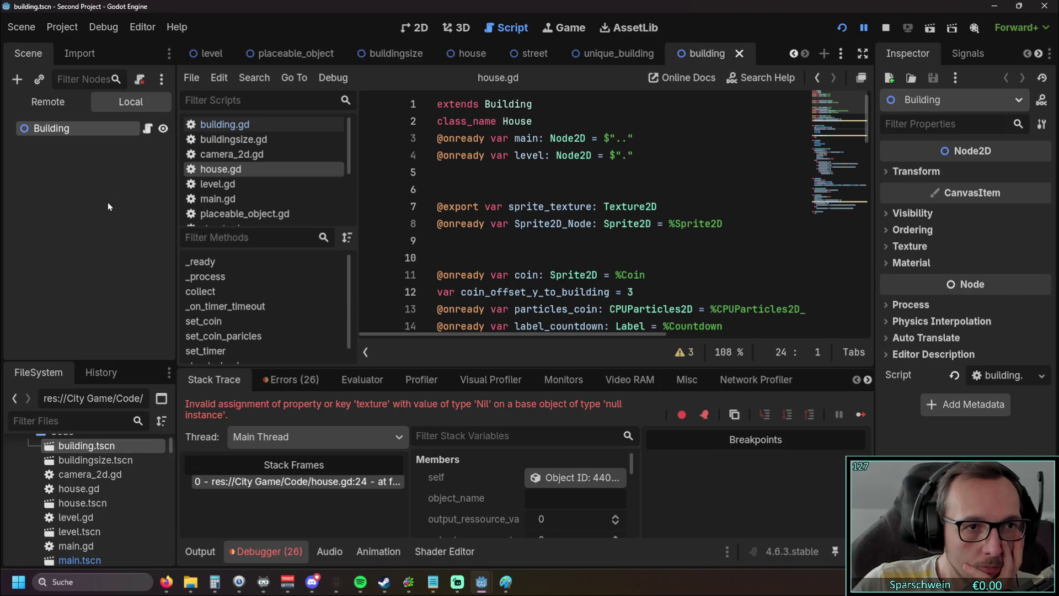
Return to the placeable_object scene and delete its Unique_Building node
{"action": "left_click", "coordinate": [292, 53]}
{"action": "left_click", "coordinate": [77, 142]}
{"action": "left_click", "coordinate": [80, 185]}
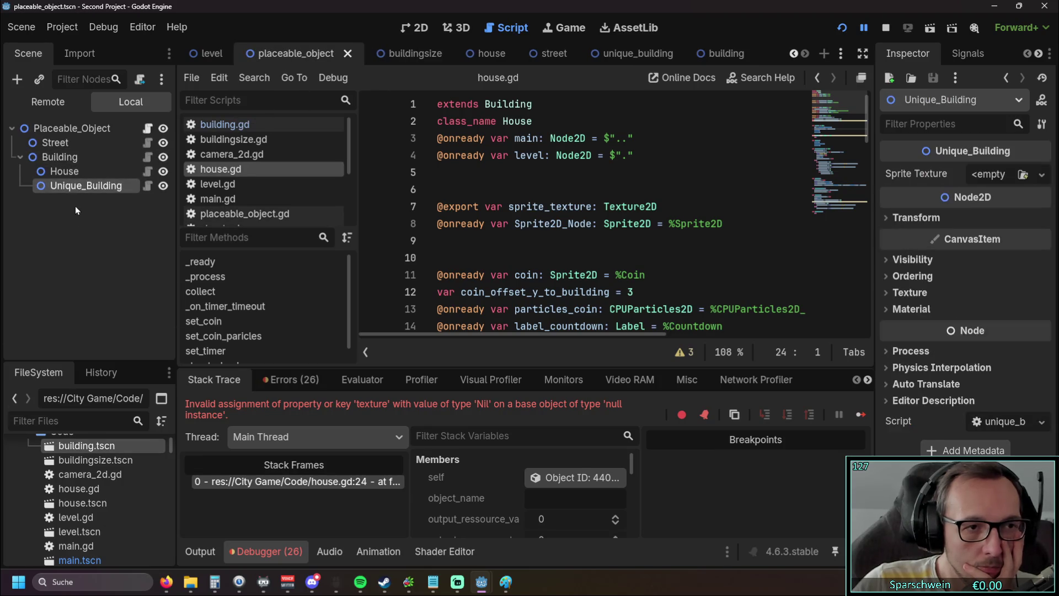
{"action": "key", "text": "Delete"}
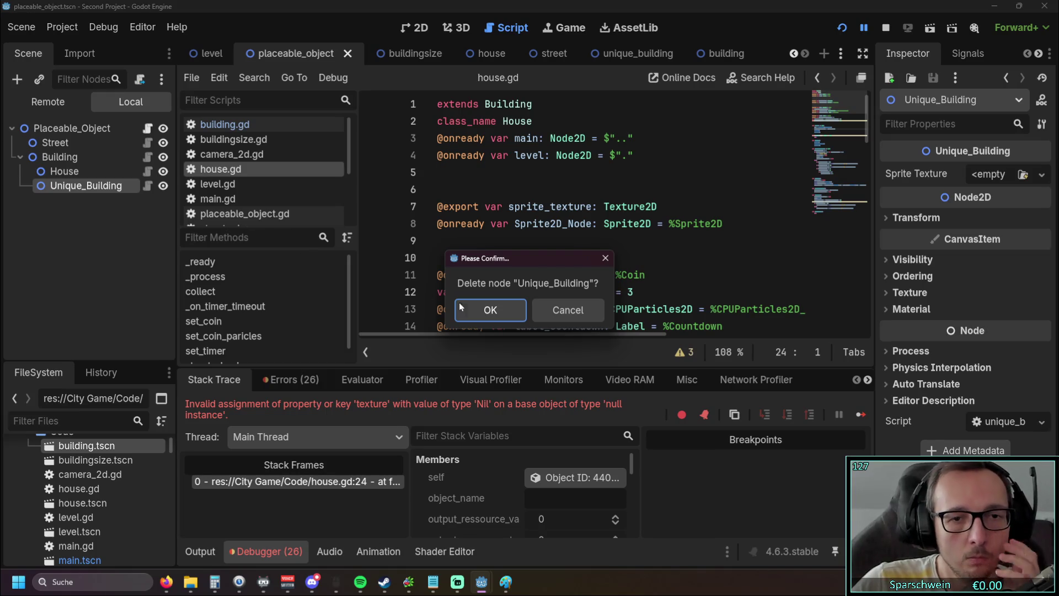
Confirm removing Unique_Building, then delete the House and Building nodes
{"action": "left_click", "coordinate": [476, 310]}
{"action": "left_click", "coordinate": [38, 175]}
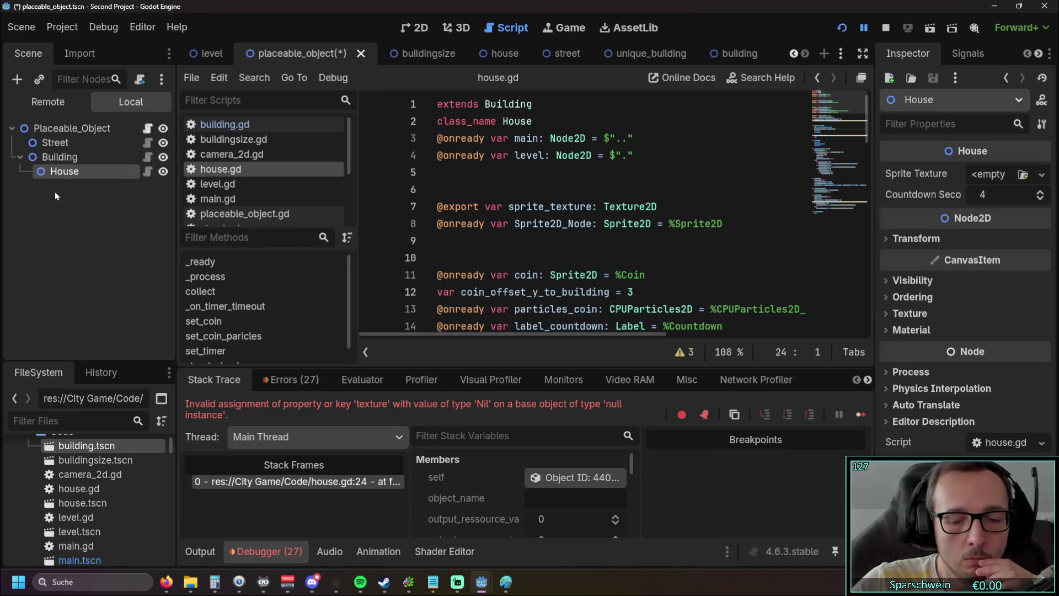
{"action": "key", "text": "Delete"}
{"action": "left_click", "coordinate": [481, 303]}
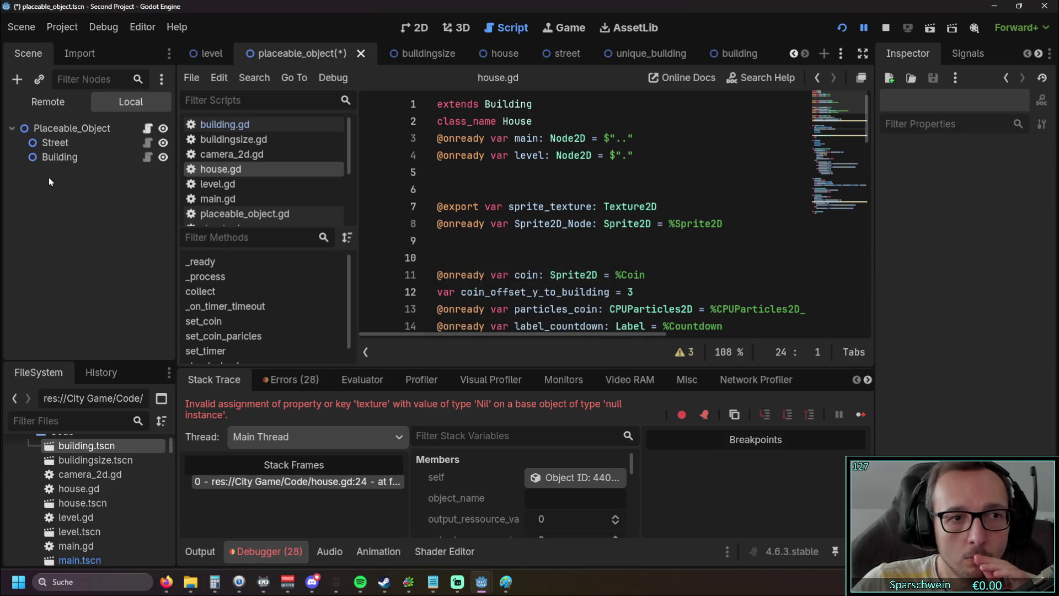
{"action": "left_click", "coordinate": [69, 158]}
{"action": "key", "text": "Delete"}
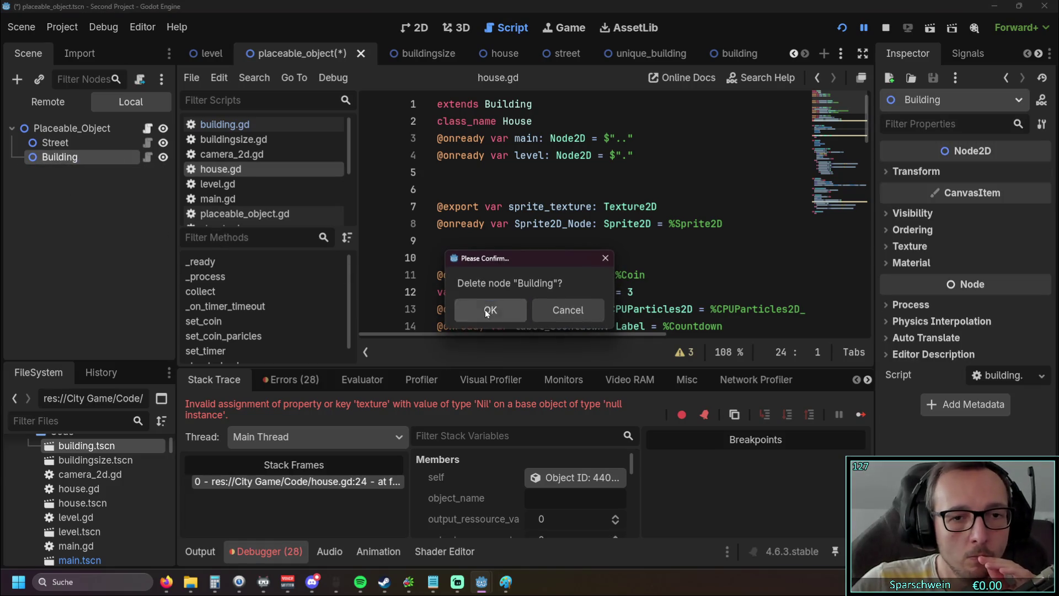
{"action": "left_click", "coordinate": [491, 307]}
Delete the Street node so only Placeable_Object remains, and move the building tab left
{"action": "left_click", "coordinate": [67, 141]}
{"action": "key", "text": "Delete"}
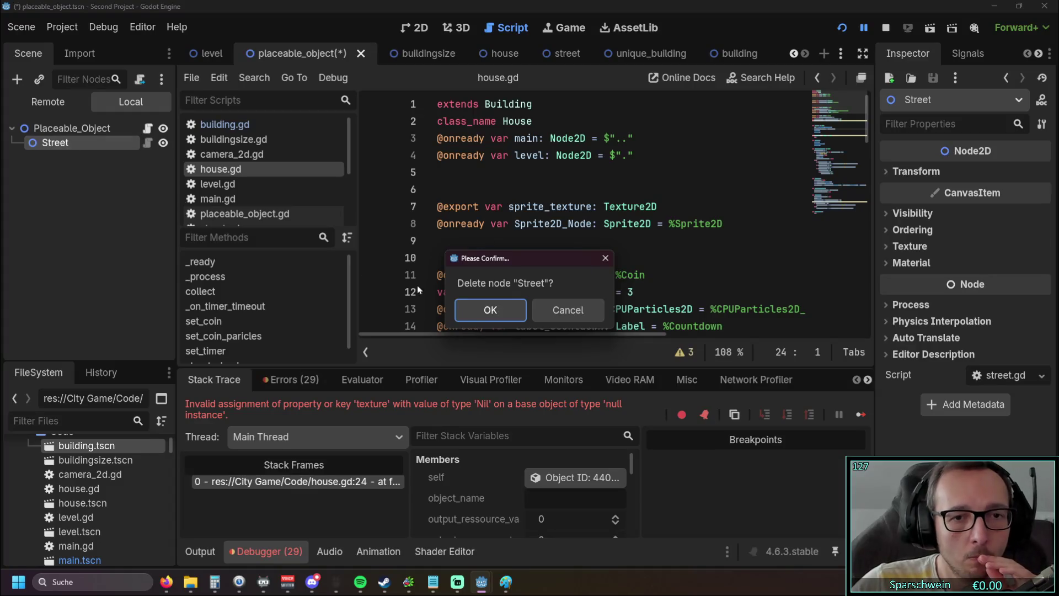
{"action": "key", "text": "Return"}
{"action": "left_click", "coordinate": [72, 128]}
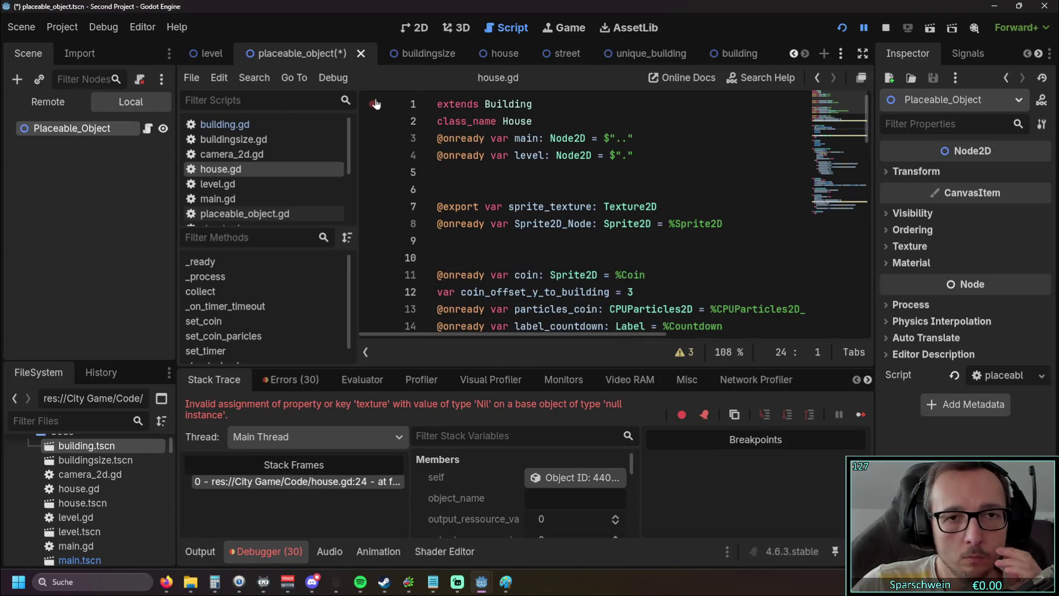
{"action": "left_click_drag", "start_coordinate": [727, 54], "coordinate": [602, 58]}
Reorder the building, house and street scene tabs next to placeable_object
{"action": "left_click_drag", "start_coordinate": [435, 54], "coordinate": [361, 54]}
{"action": "left_click_drag", "start_coordinate": [568, 53], "coordinate": [452, 53]}
{"action": "left_click_drag", "start_coordinate": [711, 53], "coordinate": [435, 58]}
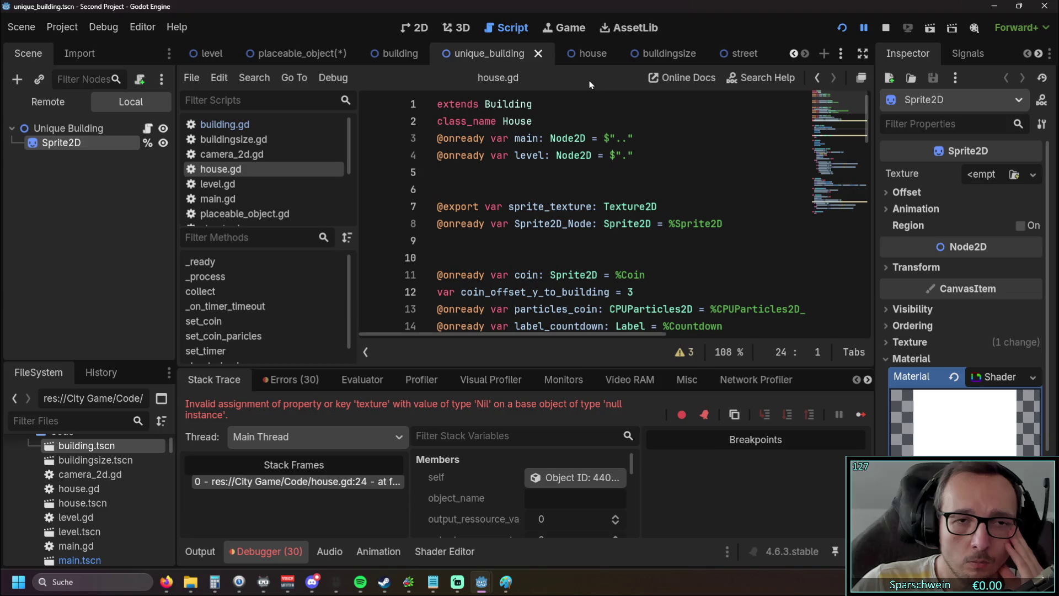
{"action": "left_click_drag", "start_coordinate": [737, 55], "coordinate": [354, 57]}
{"action": "left_click_drag", "start_coordinate": [651, 54], "coordinate": [494, 55]}
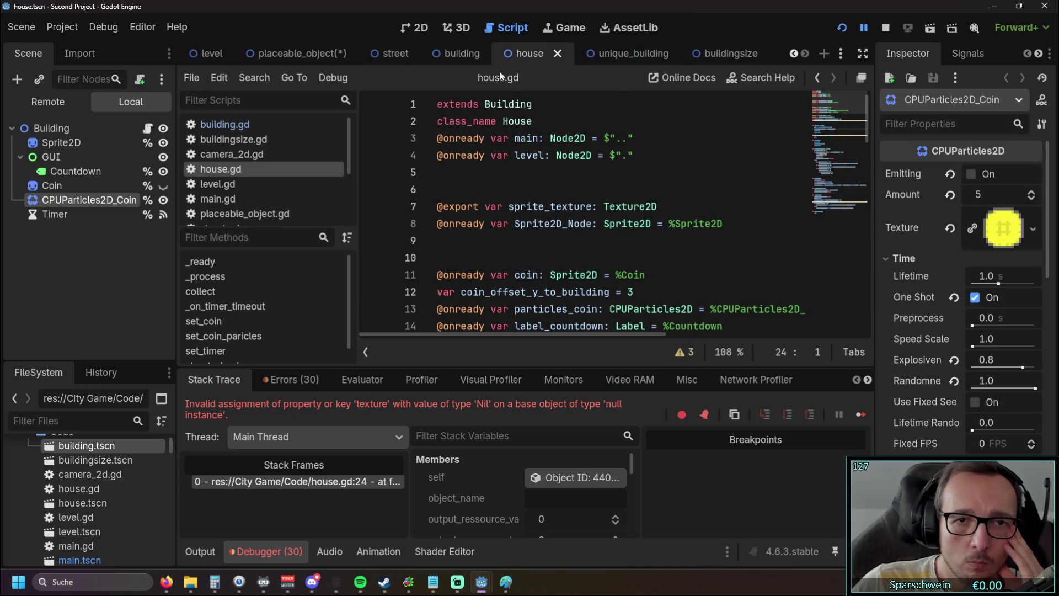
Cycle through the open scenes to the level scene and run the project
{"action": "left_click", "coordinate": [713, 54]}
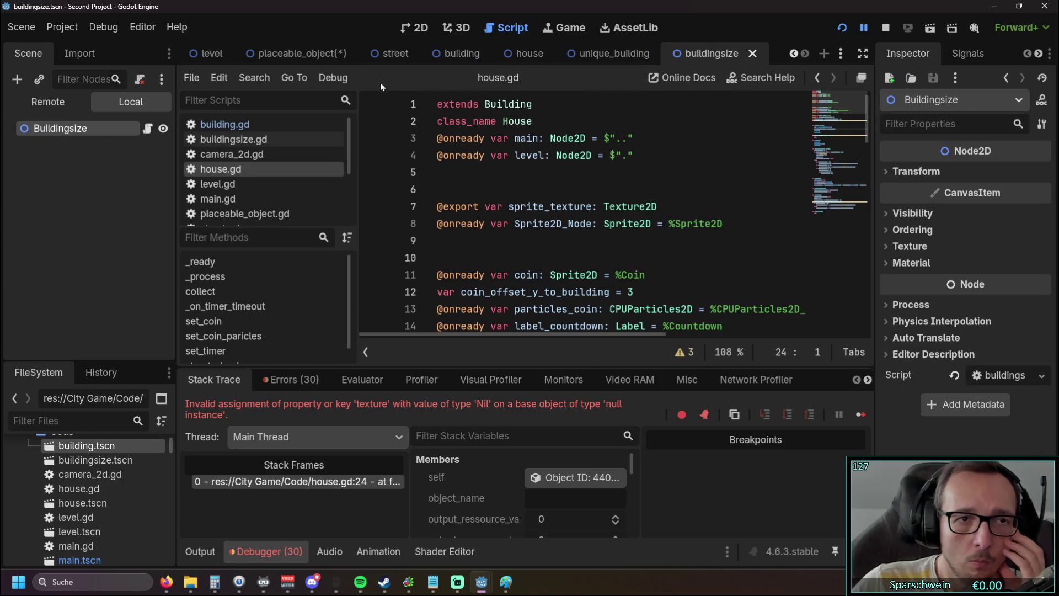
{"action": "left_click", "coordinate": [610, 53]}
{"action": "left_click", "coordinate": [530, 53]}
{"action": "left_click", "coordinate": [449, 54]}
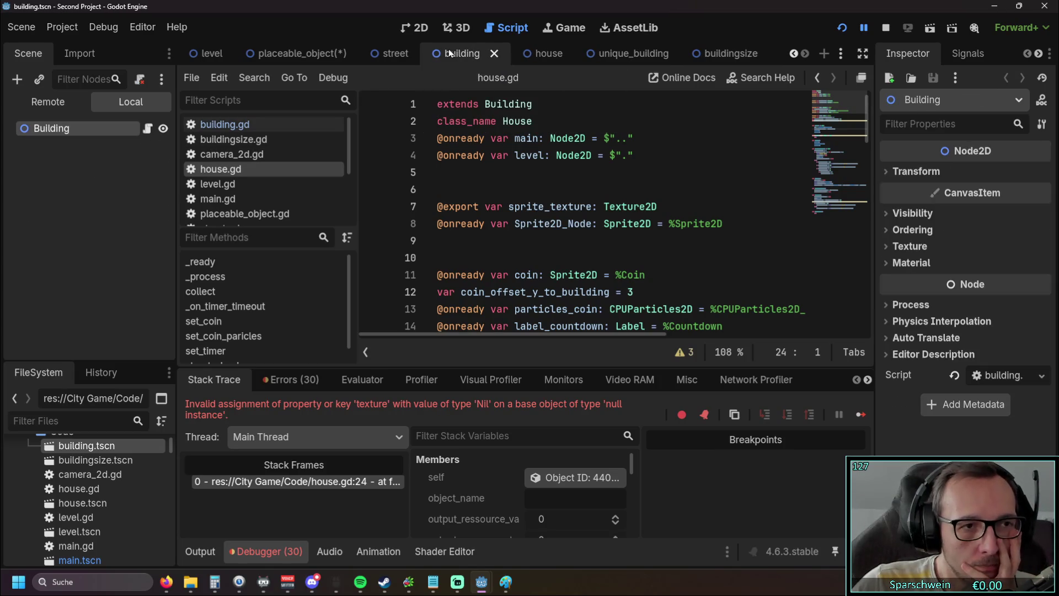
{"action": "left_click", "coordinate": [395, 53]}
{"action": "left_click", "coordinate": [298, 54]}
{"action": "left_click", "coordinate": [210, 53]}
{"action": "left_click", "coordinate": [849, 36]}
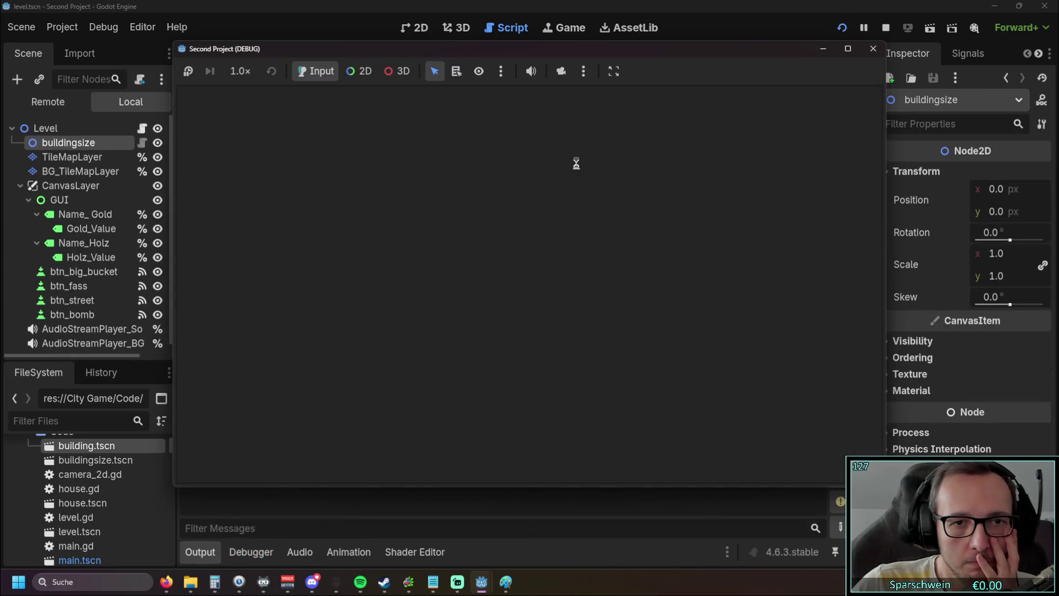
Build five red houses on the grass map in the running game
{"action": "scroll", "coordinate": [504, 294], "scroll_direction": "down", "scroll_amount": 3}
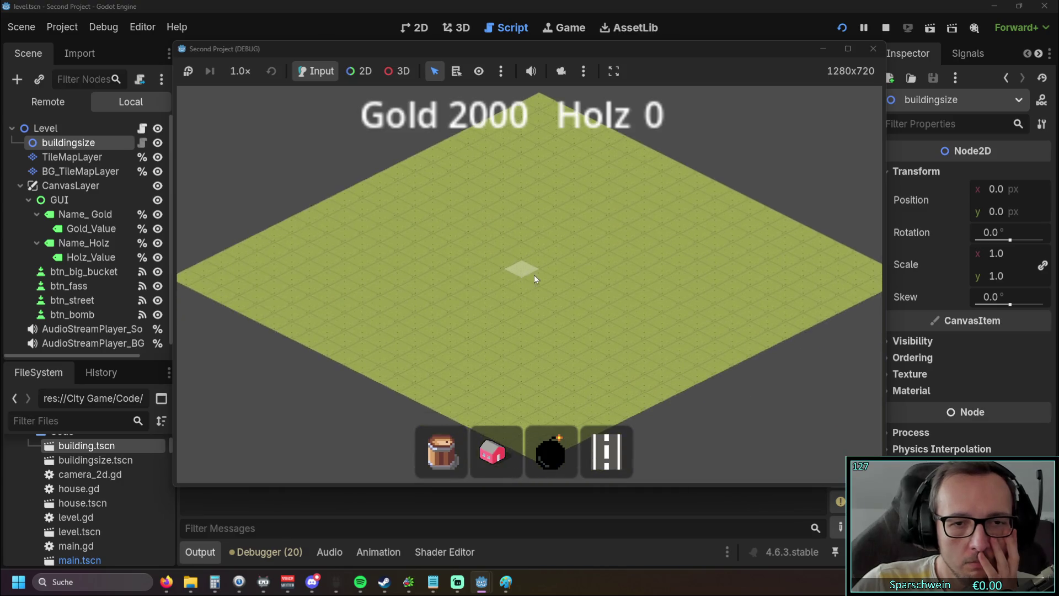
{"action": "scroll", "coordinate": [533, 274], "scroll_direction": "up", "scroll_amount": 5}
{"action": "left_click", "coordinate": [491, 428]}
{"action": "mouse_move", "coordinate": [518, 243]}
{"action": "left_mouse_down"}
{"action": "mouse_move", "coordinate": [602, 213]}
{"action": "mouse_move", "coordinate": [636, 282]}
{"action": "mouse_move", "coordinate": [687, 272]}
{"action": "mouse_move", "coordinate": [530, 313]}
{"action": "left_mouse_up"}
{"action": "right_click", "coordinate": [686, 272]}
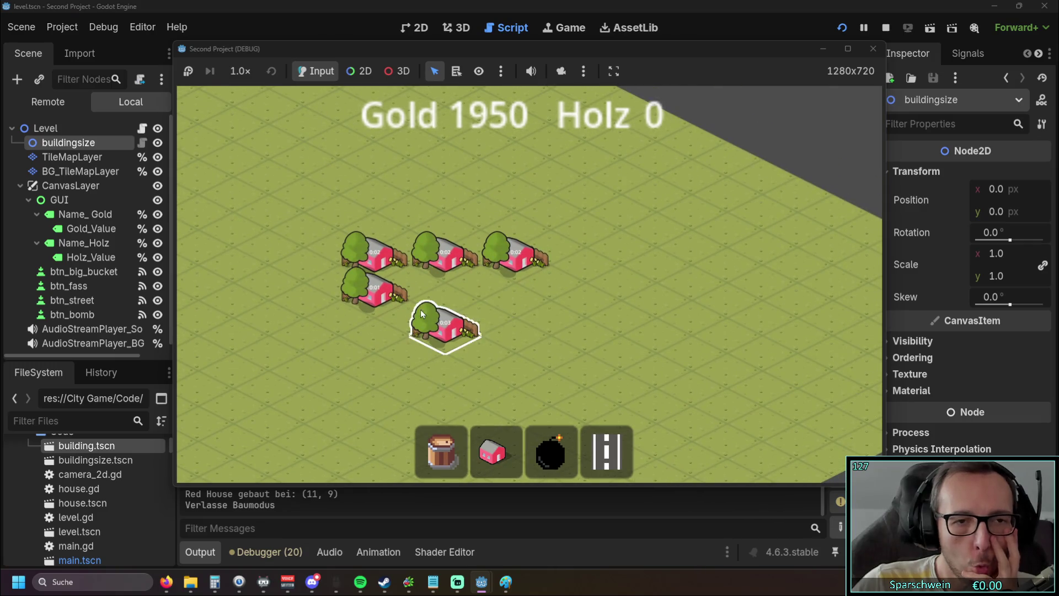
Collect the coins from every house back to 2000 gold and stop the game
{"action": "left_click", "coordinate": [443, 257]}
{"action": "left_click", "coordinate": [440, 325]}
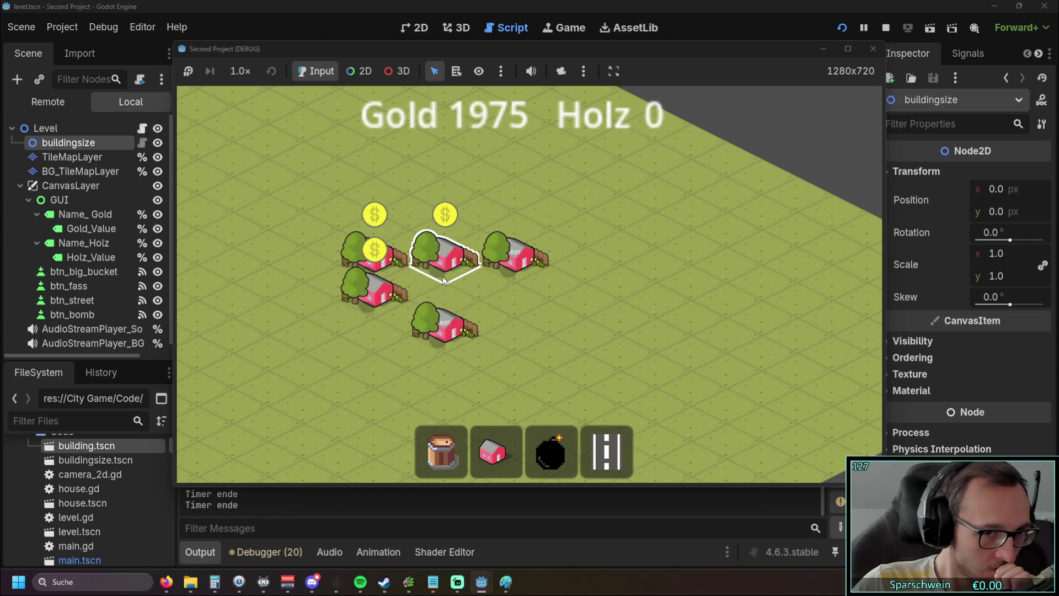
{"action": "left_click", "coordinate": [371, 292]}
{"action": "left_click", "coordinate": [371, 255]}
{"action": "left_click", "coordinate": [448, 261]}
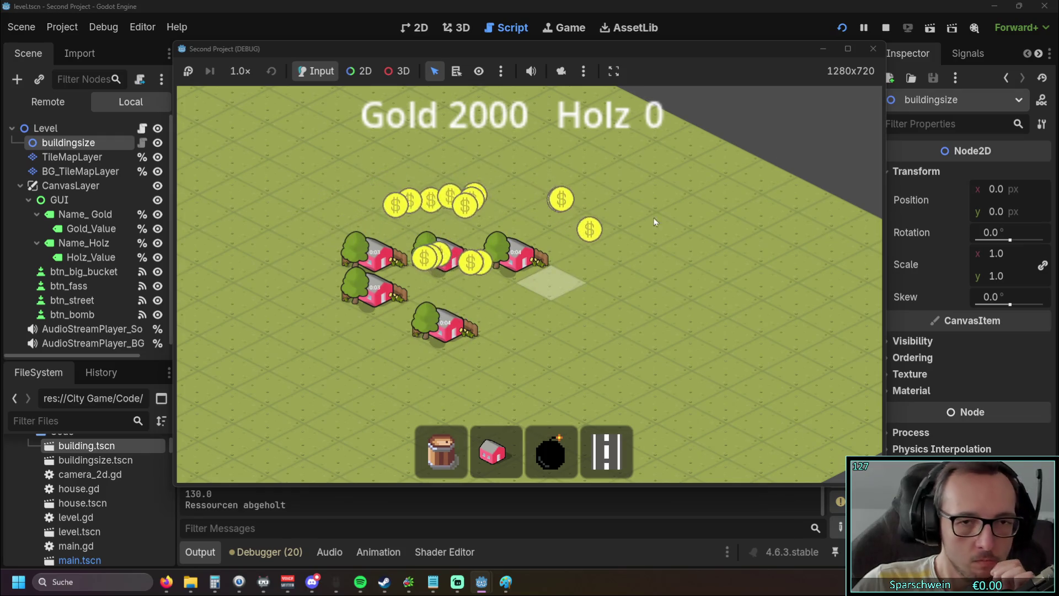
{"action": "left_click", "coordinate": [873, 48]}
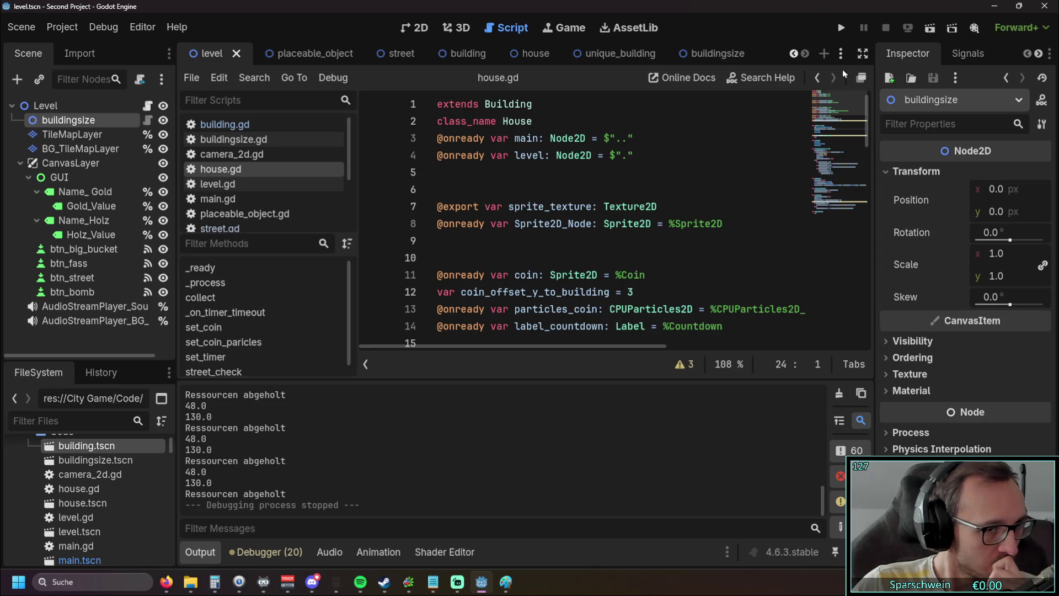
Look through the street, building and house scenes in turn
{"action": "left_click", "coordinate": [397, 53]}
{"action": "left_click", "coordinate": [453, 54]}
{"action": "left_click", "coordinate": [526, 54]}
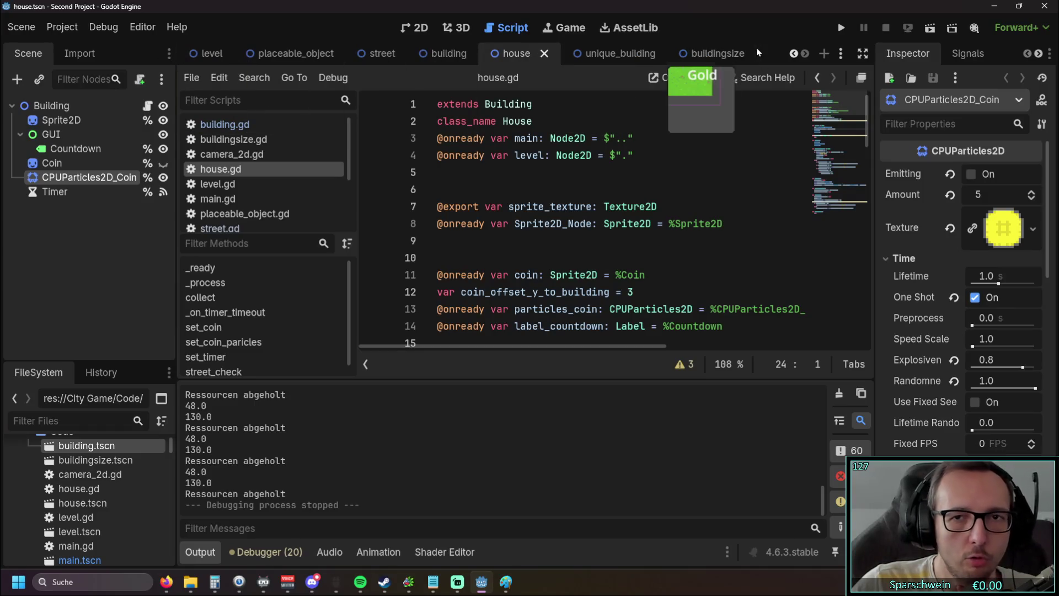
{"action": "left_click", "coordinate": [793, 53]}
{"action": "left_click", "coordinate": [808, 57]}
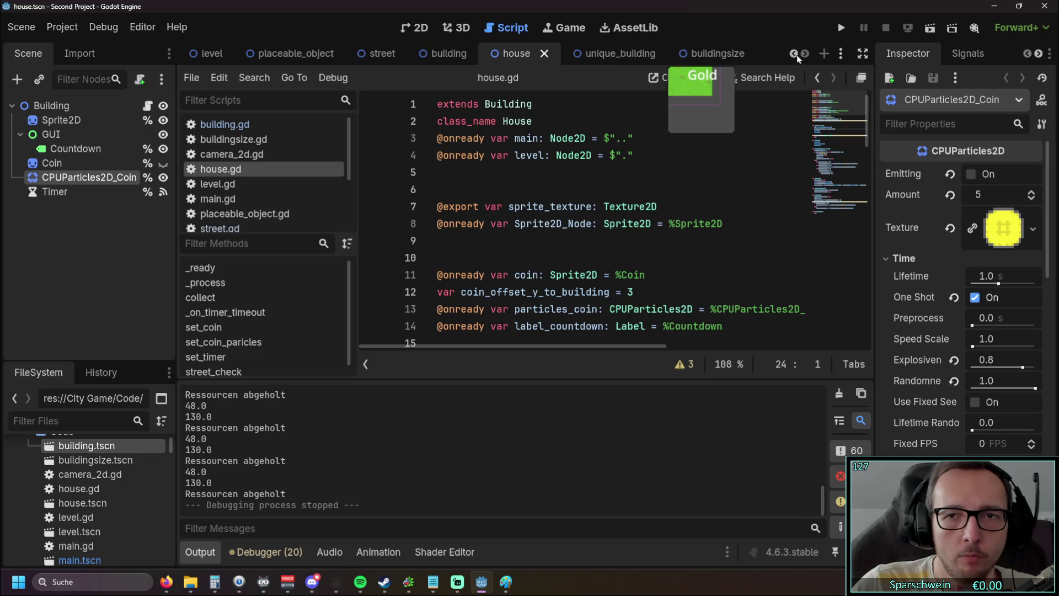
{"action": "left_click", "coordinate": [793, 53]}
{"action": "scroll", "coordinate": [713, 57], "scroll_direction": "down", "scroll_amount": 1}
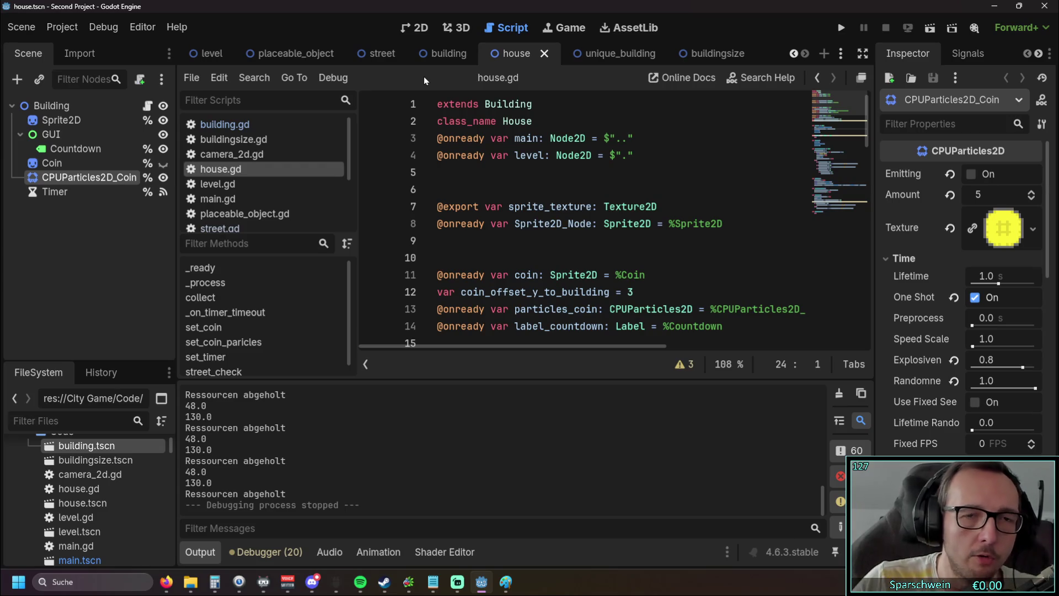
Return to placeable_object, give the file list more room, and run the project
{"action": "left_click", "coordinate": [296, 53]}
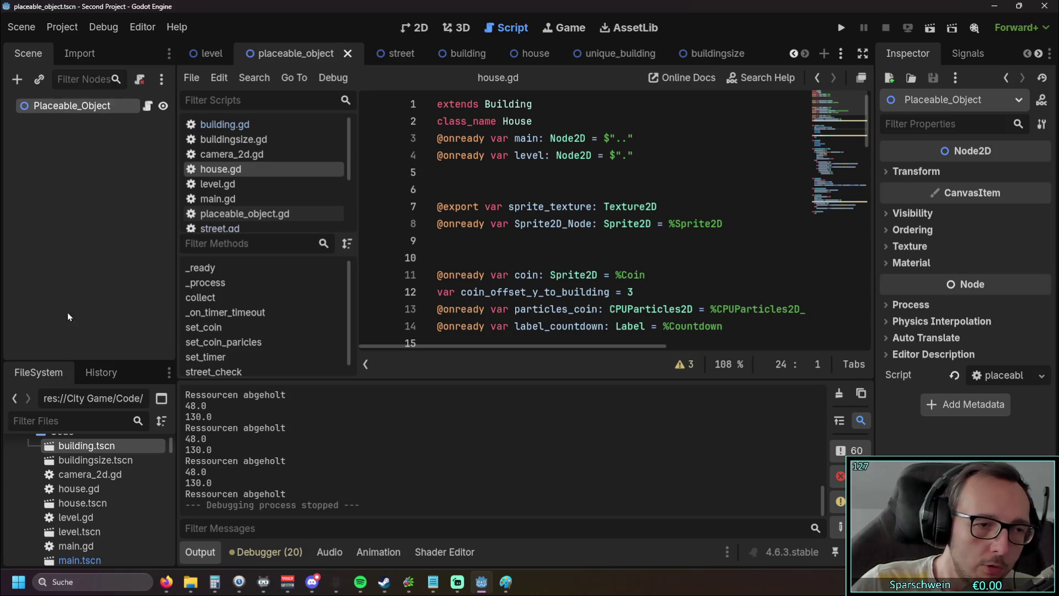
{"action": "mouse_move", "coordinate": [88, 361]}
{"action": "left_mouse_down"}
{"action": "mouse_move", "coordinate": [94, 402]}
{"action": "mouse_move", "coordinate": [90, 335]}
{"action": "left_mouse_up"}
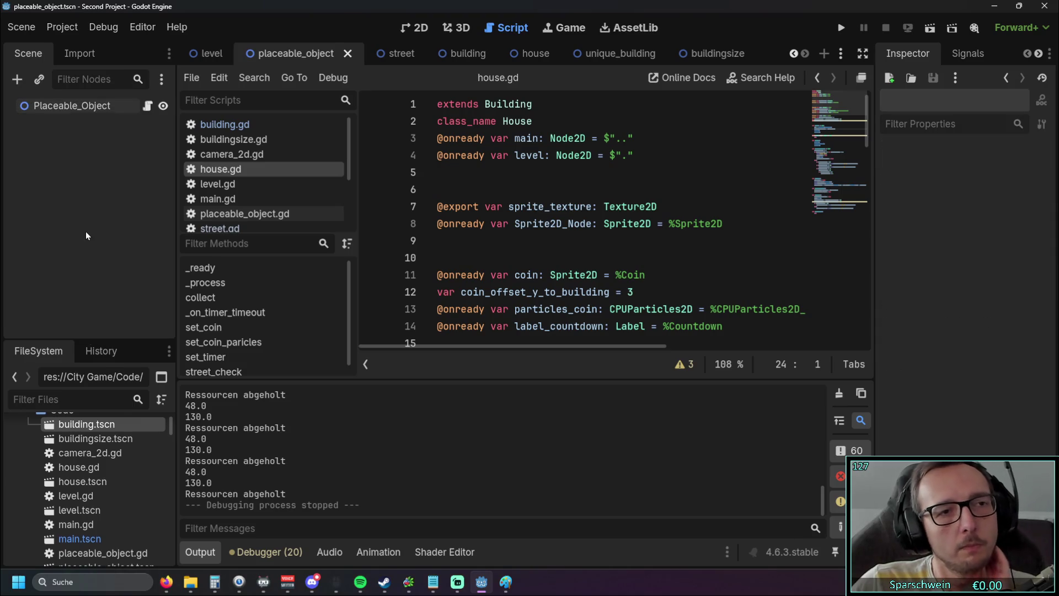
{"action": "left_click", "coordinate": [392, 58]}
{"action": "left_click", "coordinate": [293, 55]}
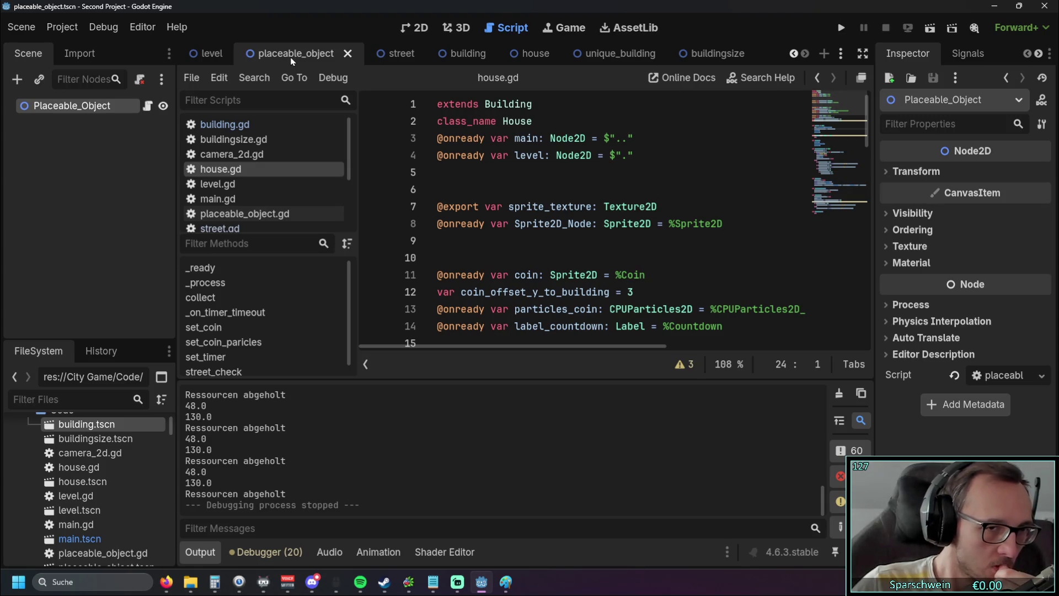
{"action": "left_click", "coordinate": [840, 28]}
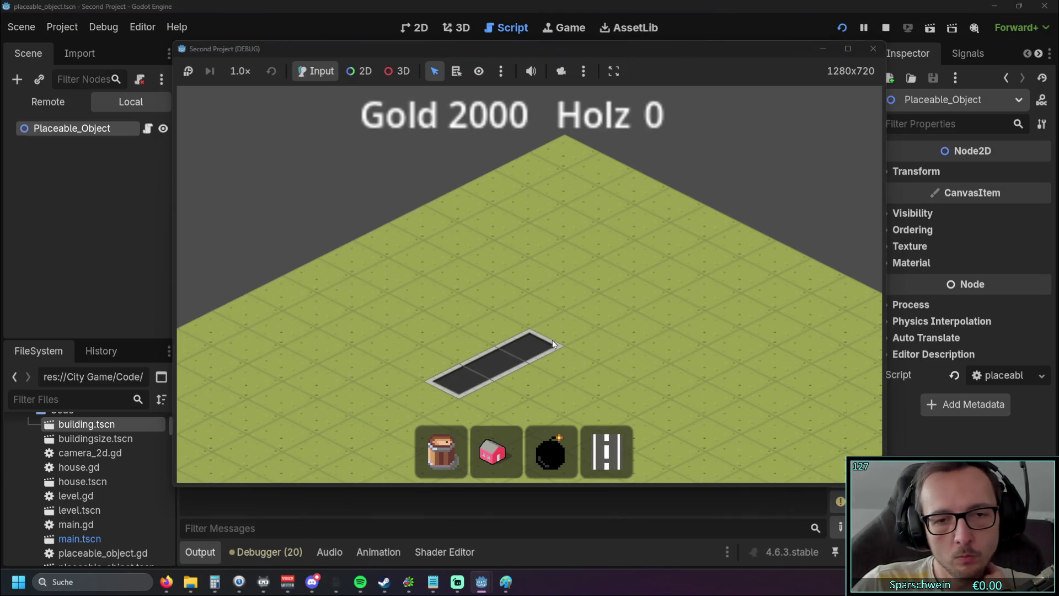
Extend the road into an L-shape, place a red house inside it, and collect its coin
{"action": "mouse_move", "coordinate": [552, 340]}
{"action": "left_mouse_down"}
{"action": "mouse_move", "coordinate": [626, 336]}
{"action": "mouse_move", "coordinate": [761, 381]}
{"action": "mouse_move", "coordinate": [670, 386]}
{"action": "mouse_move", "coordinate": [575, 362]}
{"action": "left_mouse_up"}
{"action": "right_click", "coordinate": [464, 308]}
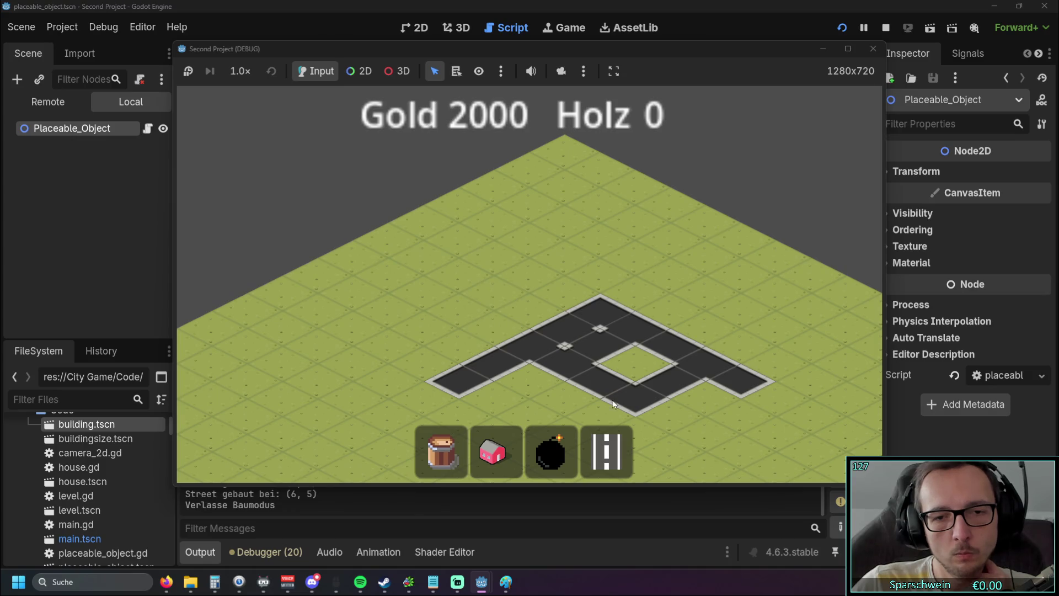
{"action": "left_click", "coordinate": [493, 451]}
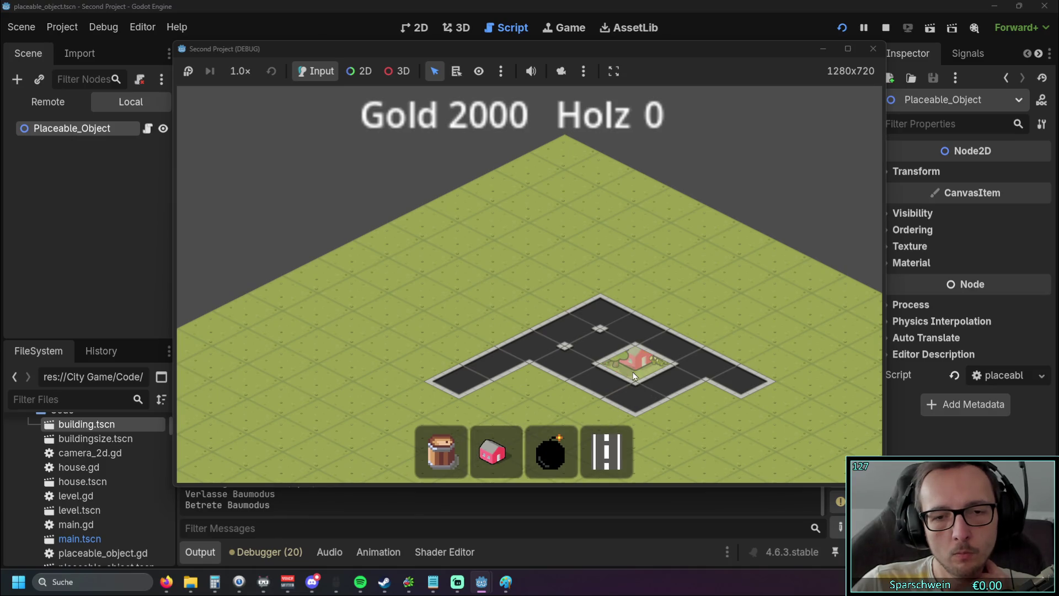
{"action": "left_click", "coordinate": [633, 372]}
{"action": "right_click", "coordinate": [700, 289]}
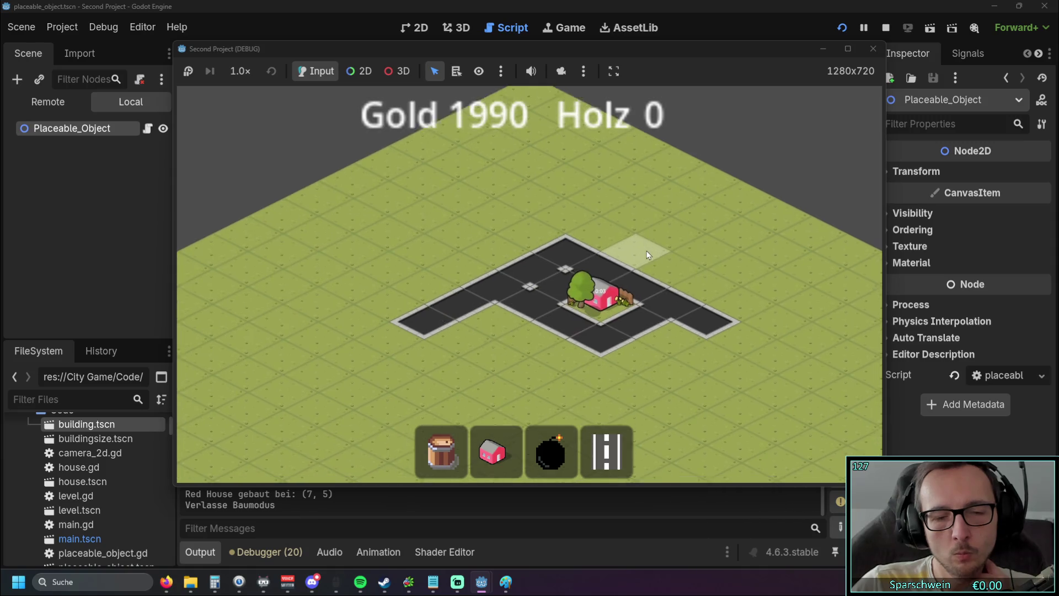
{"action": "left_click", "coordinate": [600, 301]}
Try placing another house on a road tile, cancel it, and close the game
{"action": "left_click", "coordinate": [487, 433]}
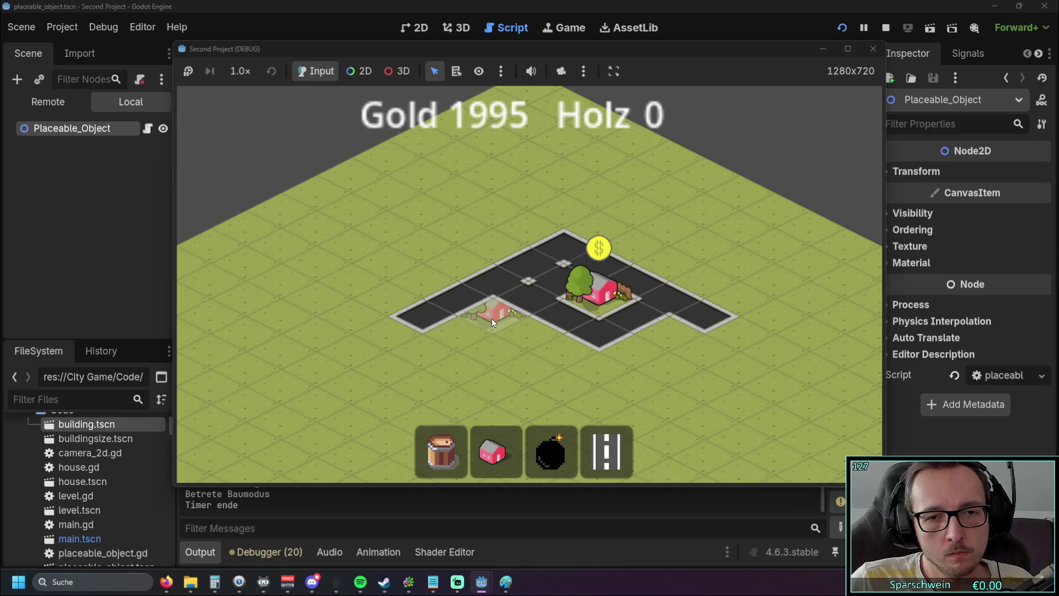
{"action": "left_click", "coordinate": [416, 317]}
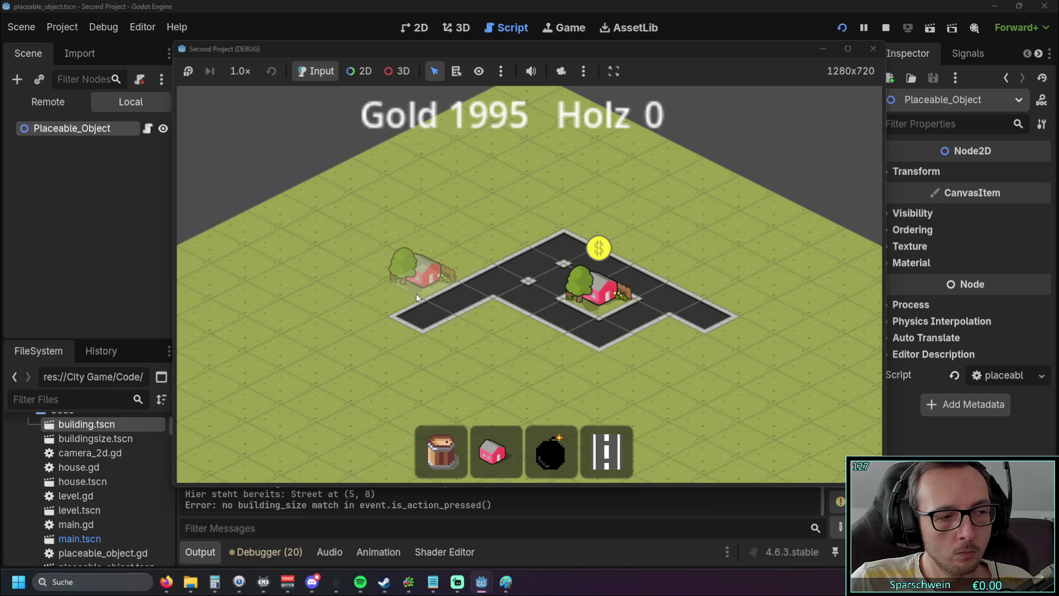
{"action": "right_click", "coordinate": [388, 281]}
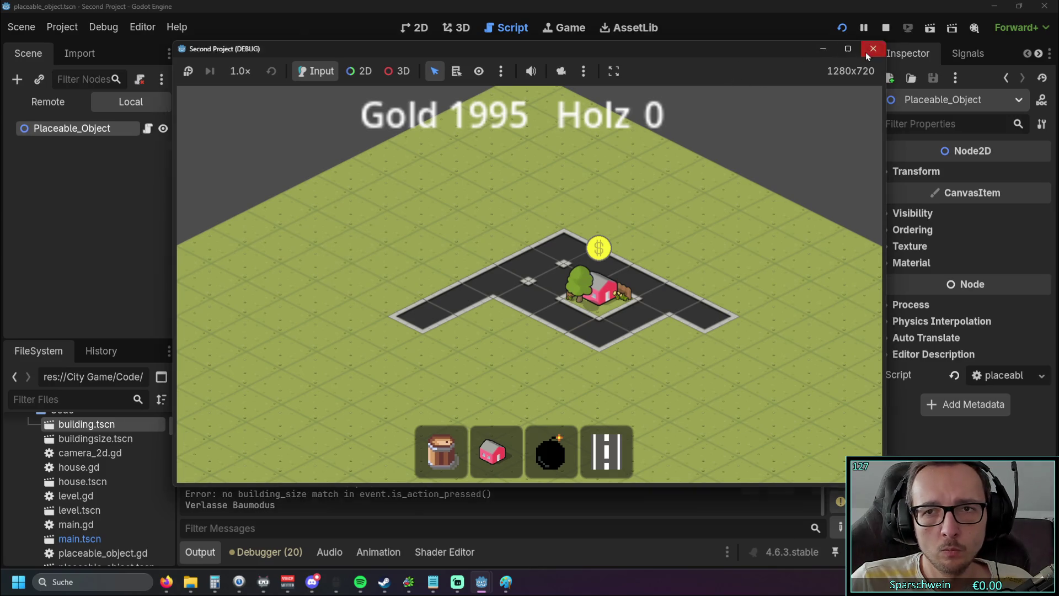
{"action": "left_click", "coordinate": [866, 54]}
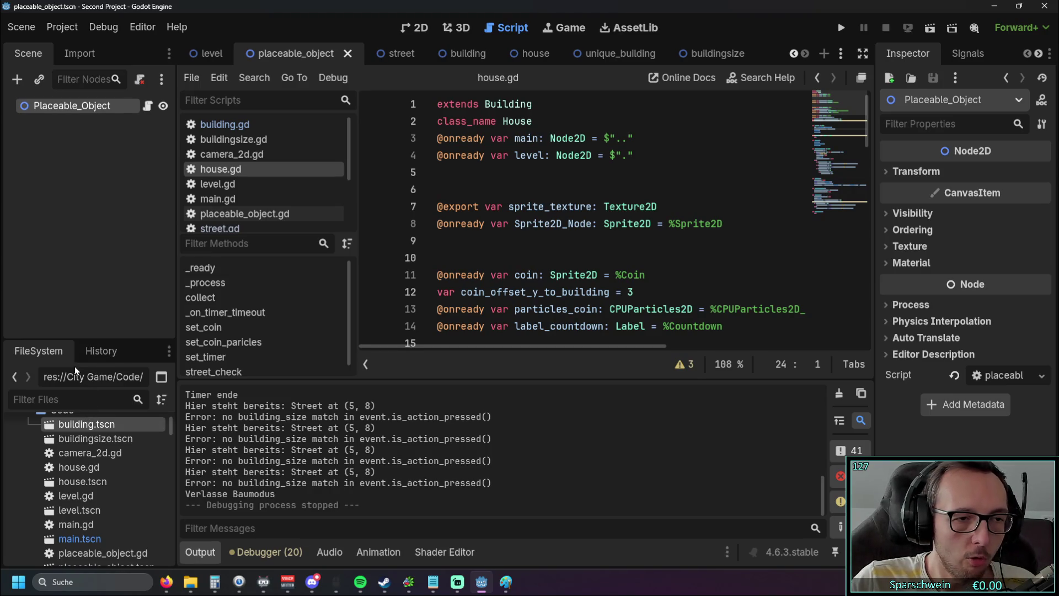
Enlarge the FileSystem file list, then open and close the buildingsize scene
{"action": "left_click_drag", "start_coordinate": [74, 340], "coordinate": [75, 215]}
{"action": "scroll", "coordinate": [89, 405], "scroll_direction": "down", "scroll_amount": 5}
{"action": "scroll", "coordinate": [97, 409], "scroll_direction": "up", "scroll_amount": 6}
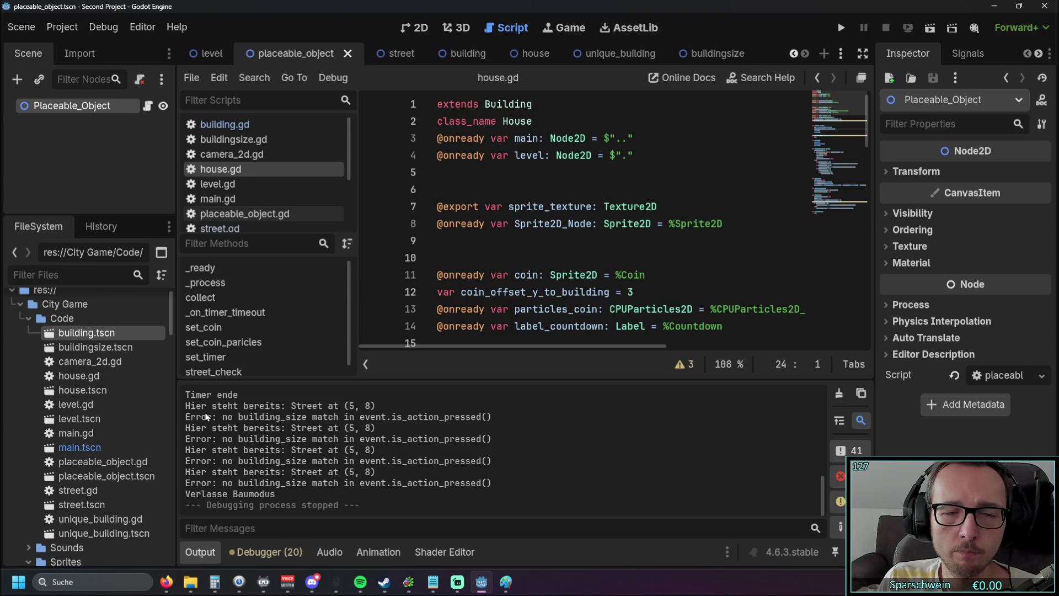
{"action": "left_click", "coordinate": [717, 53]}
{"action": "left_click", "coordinate": [753, 51]}
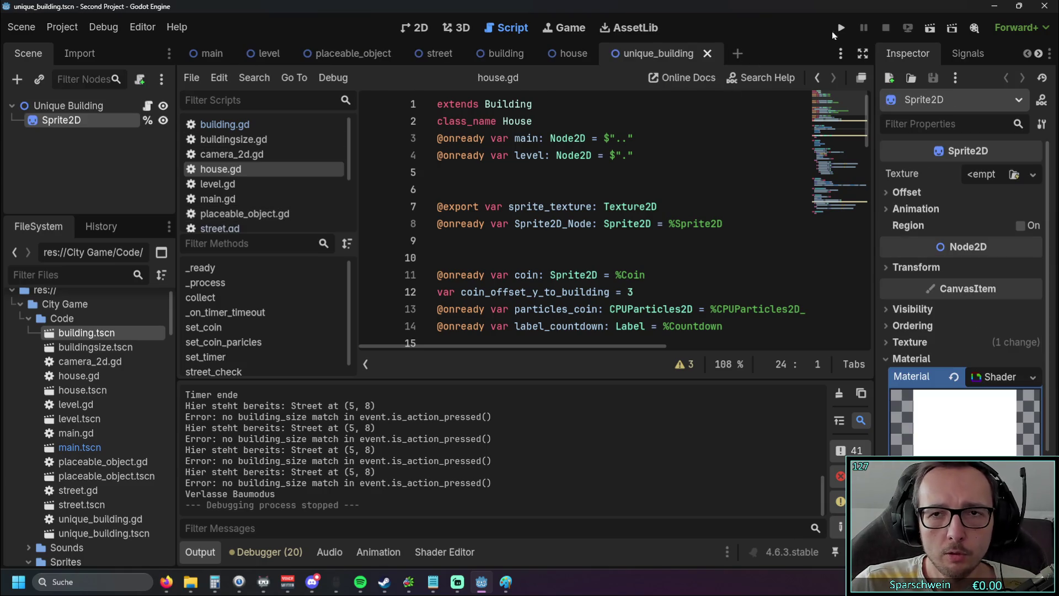
Run the game, place two houses and lay a straight street beside them
{"action": "left_click", "coordinate": [836, 30]}
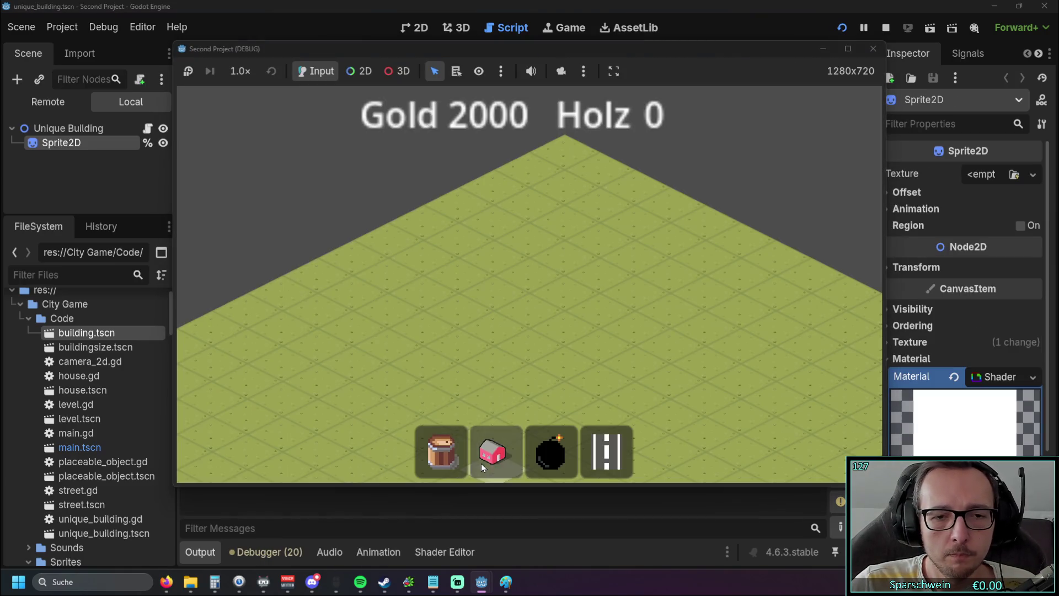
{"action": "left_click", "coordinate": [481, 466]}
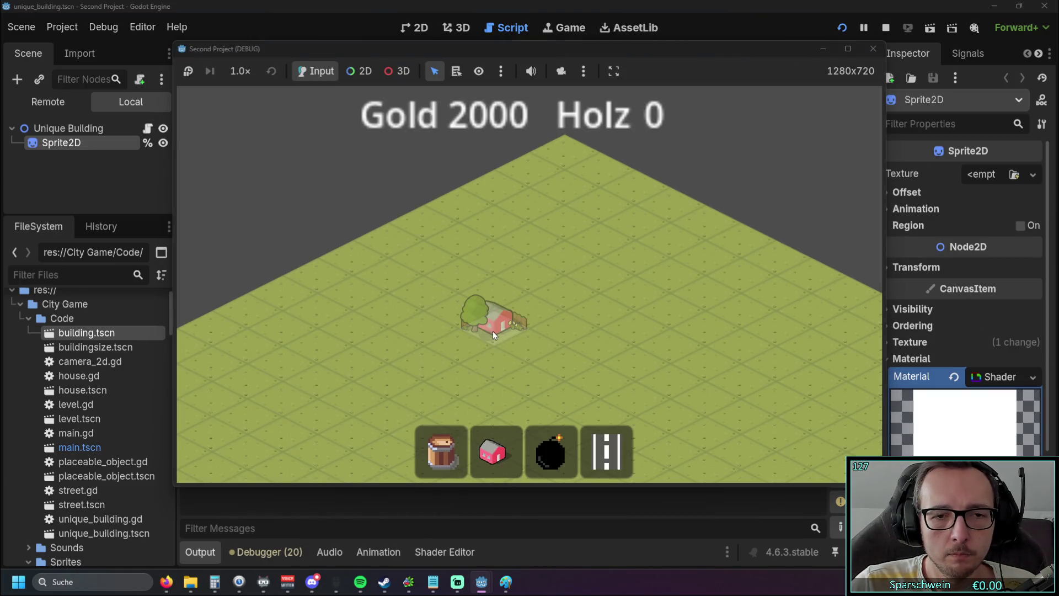
{"action": "left_click", "coordinate": [492, 331]}
{"action": "left_click", "coordinate": [525, 314]}
{"action": "mouse_move", "coordinate": [512, 369]}
{"action": "left_mouse_down"}
{"action": "mouse_move", "coordinate": [557, 325]}
{"action": "mouse_move", "coordinate": [595, 375]}
{"action": "left_mouse_up"}
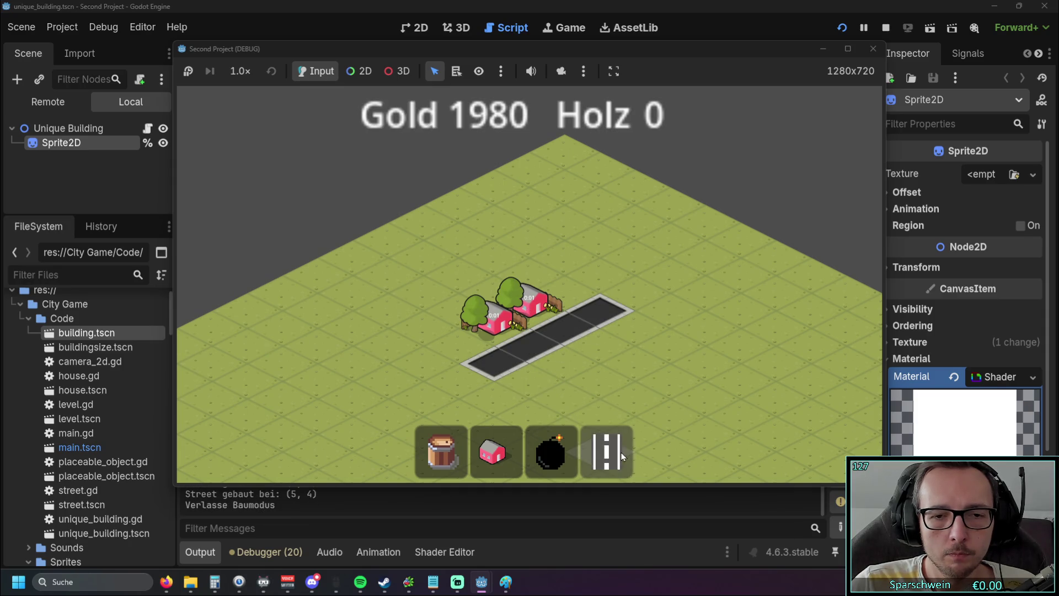
Demolish the street tiles and a house, then close the game
{"action": "right_click", "coordinate": [501, 355]}
{"action": "right_click", "coordinate": [493, 338]}
{"action": "right_click", "coordinate": [485, 321]}
{"action": "left_click", "coordinate": [873, 48]}
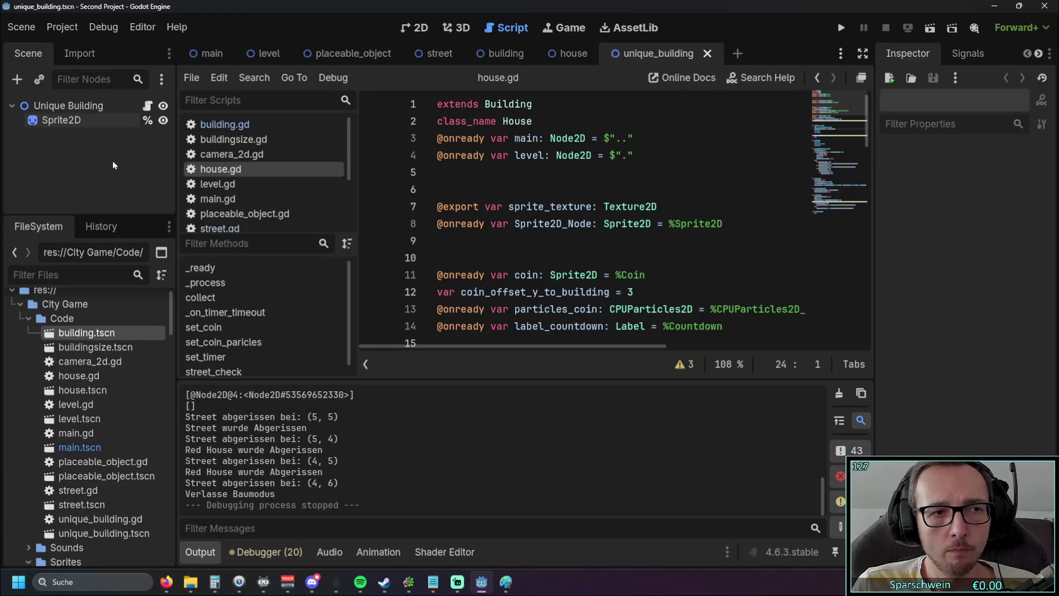
Cut the Sprite2D node out of the unique_building scene
{"action": "left_click", "coordinate": [57, 119]}
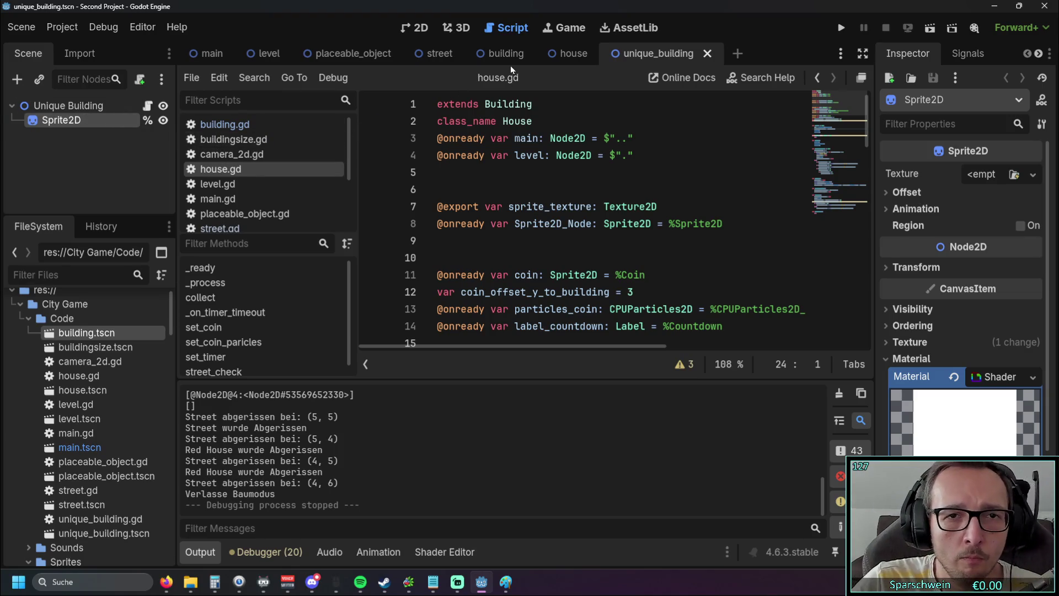
{"action": "right_click", "coordinate": [73, 122]}
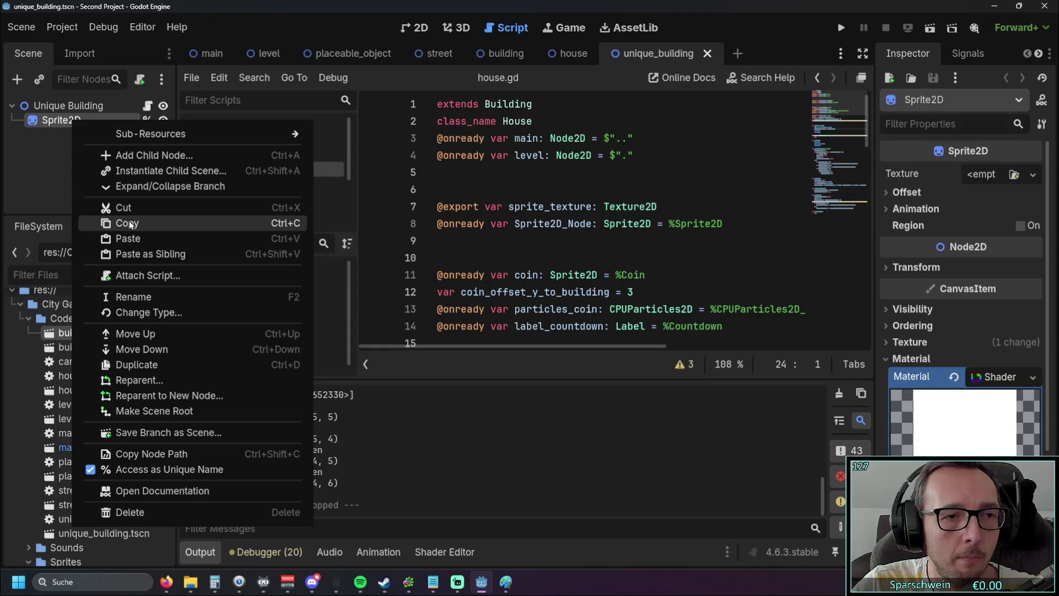
{"action": "left_click", "coordinate": [89, 208]}
Paste Sprite2D as a child of the Building root in the building scene
{"action": "left_click", "coordinate": [507, 49]}
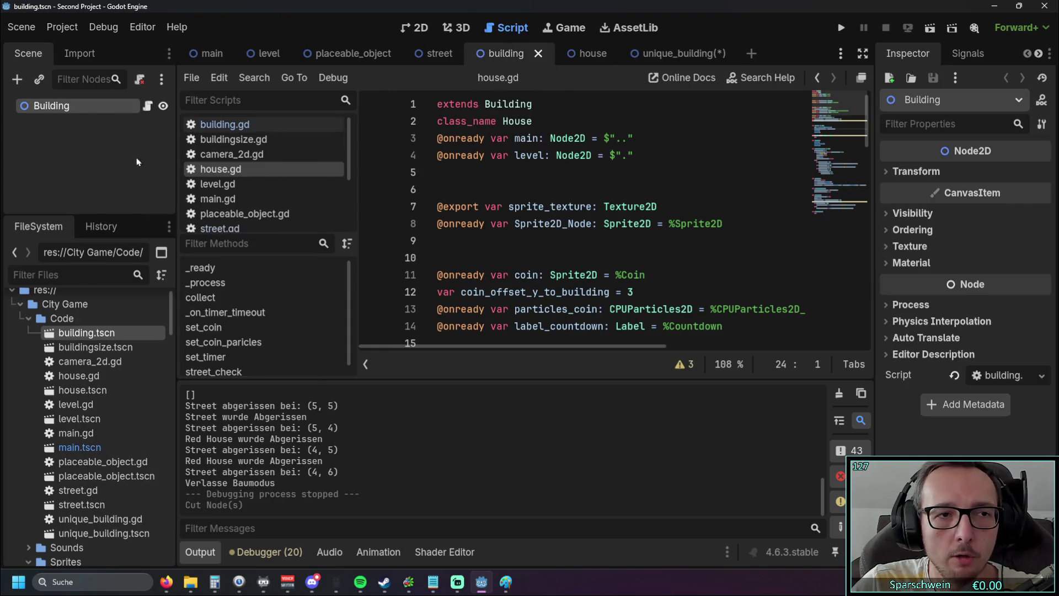
{"action": "right_click", "coordinate": [71, 132]}
{"action": "left_click", "coordinate": [51, 140]}
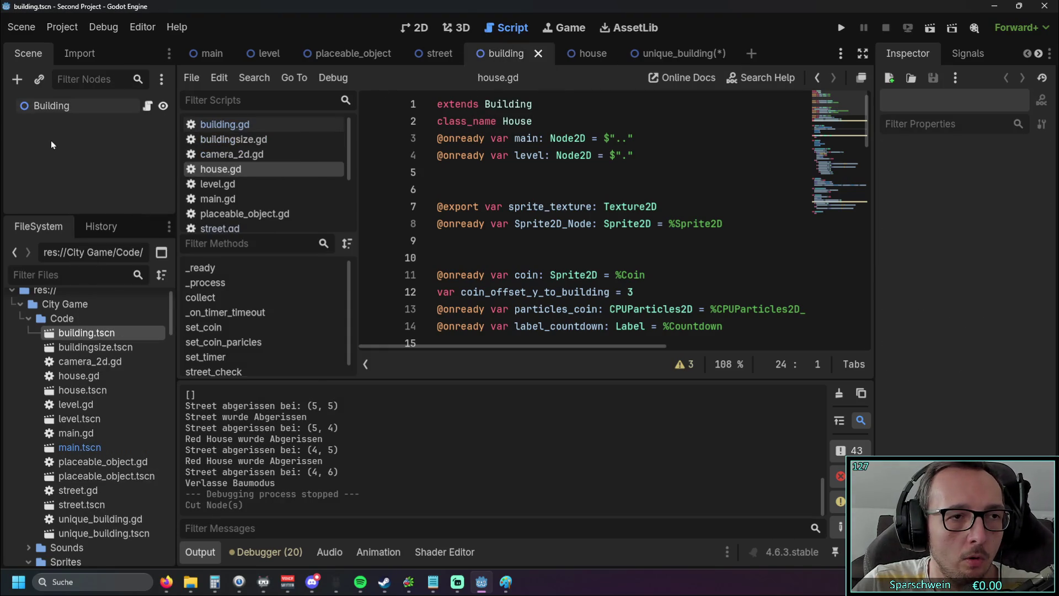
{"action": "right_click", "coordinate": [66, 124]}
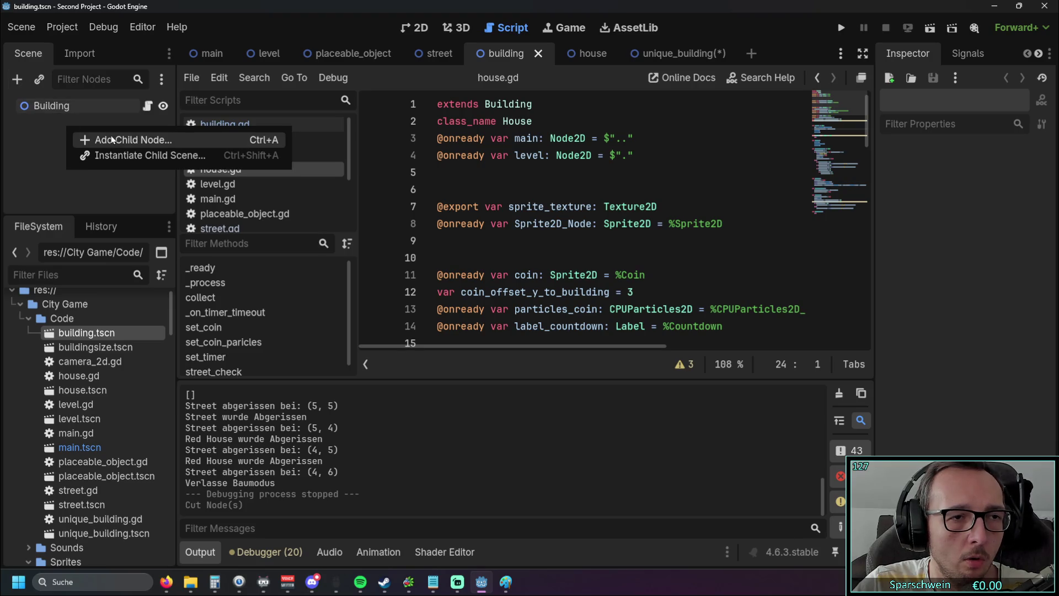
{"action": "left_click", "coordinate": [77, 107]}
{"action": "right_click", "coordinate": [77, 108]}
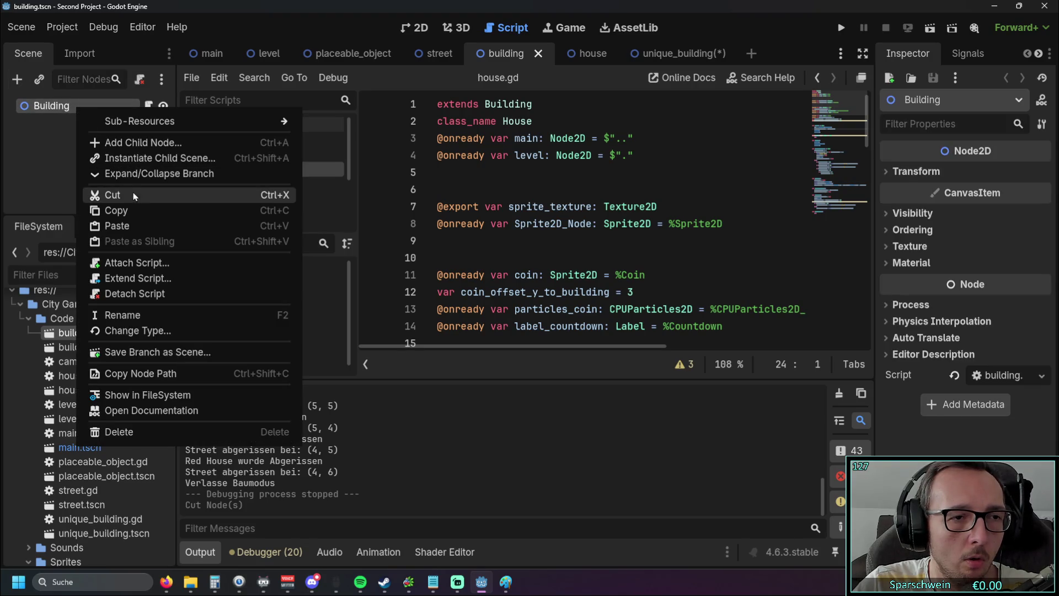
{"action": "left_click", "coordinate": [131, 225]}
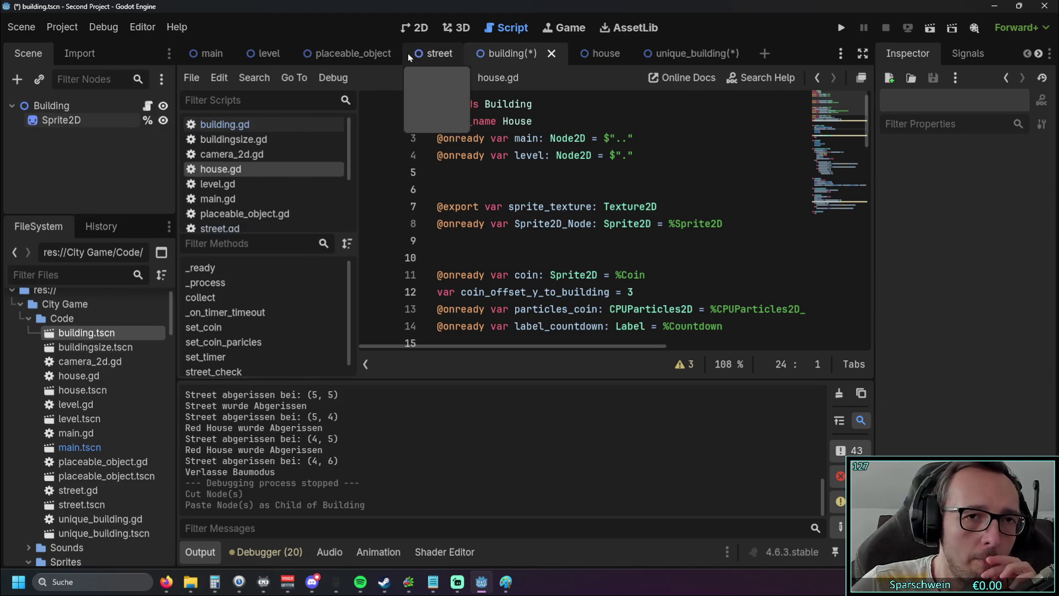
{"action": "left_click", "coordinate": [91, 121]}
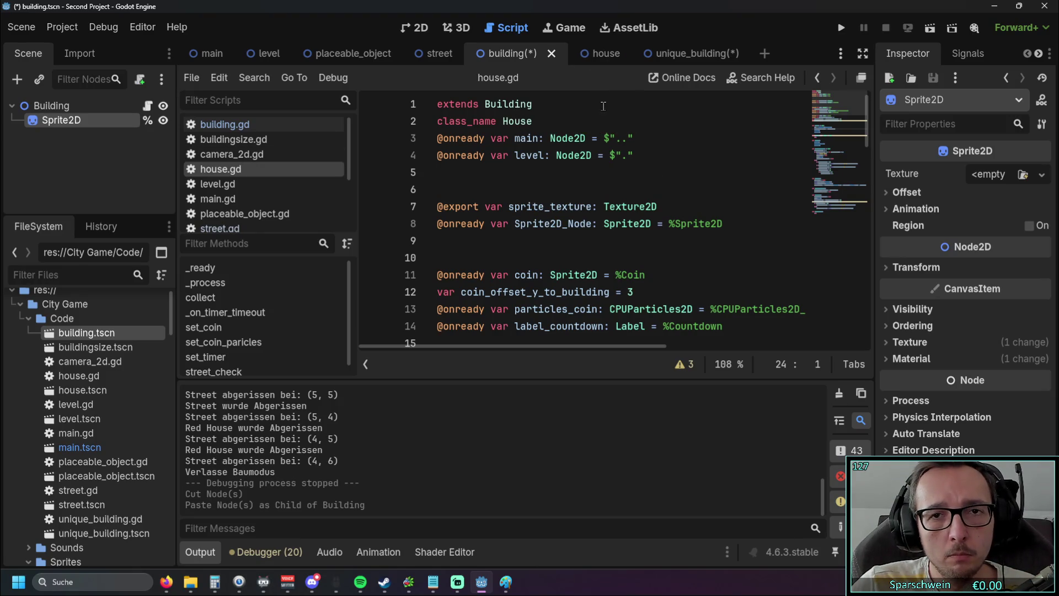
Switch to the unique_building scene and go to blank line 9 of house.gd
{"action": "left_click", "coordinate": [679, 54]}
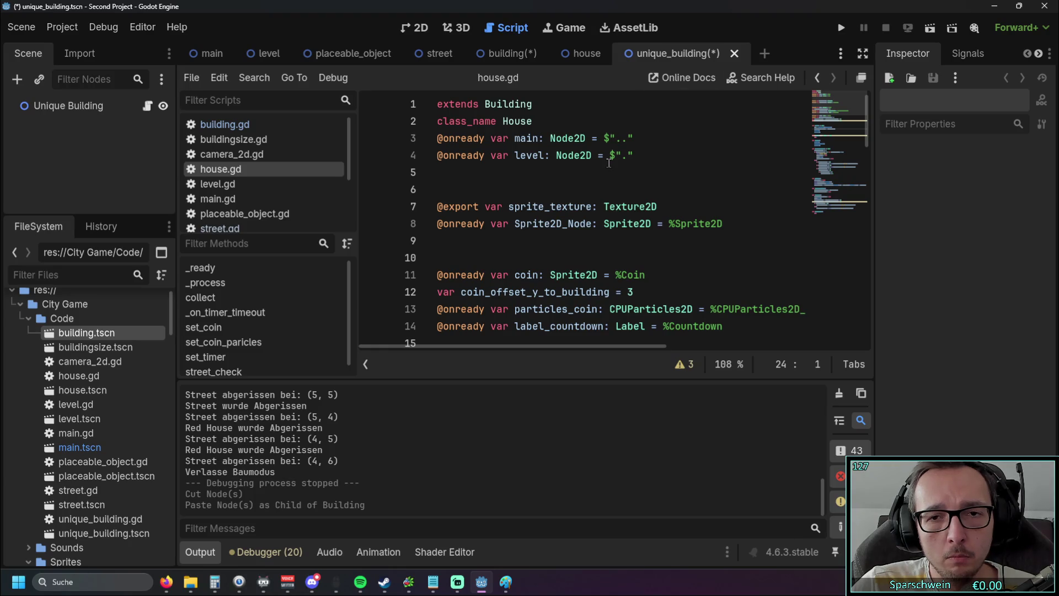
{"action": "left_click", "coordinate": [546, 223]}
{"action": "left_click", "coordinate": [536, 241]}
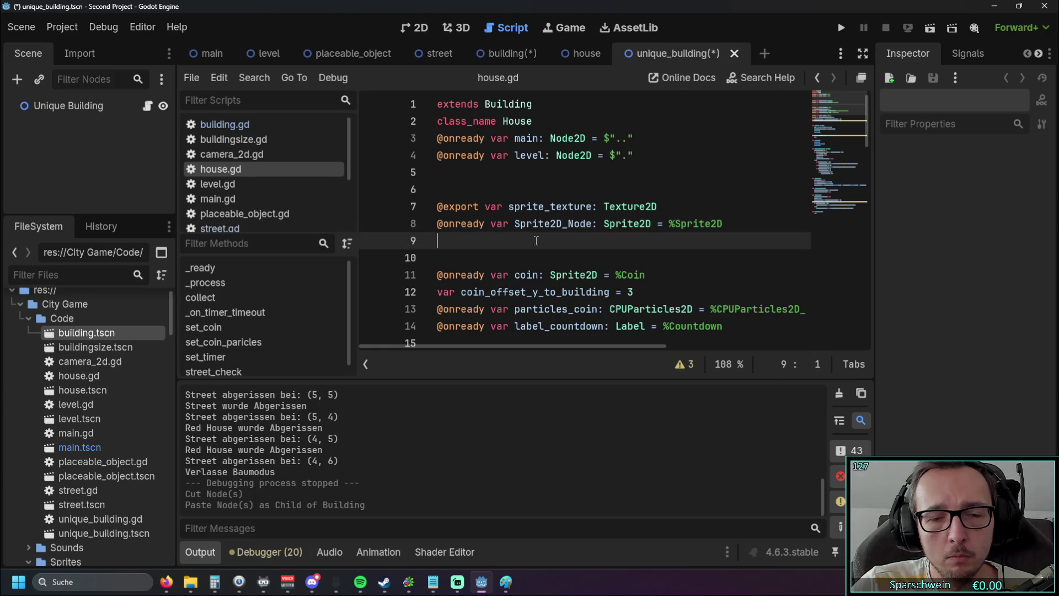
Check the house scene's Sprite2D, then run the project and pick the bomb in-game
{"action": "left_click", "coordinate": [582, 53]}
{"action": "left_click", "coordinate": [74, 119]}
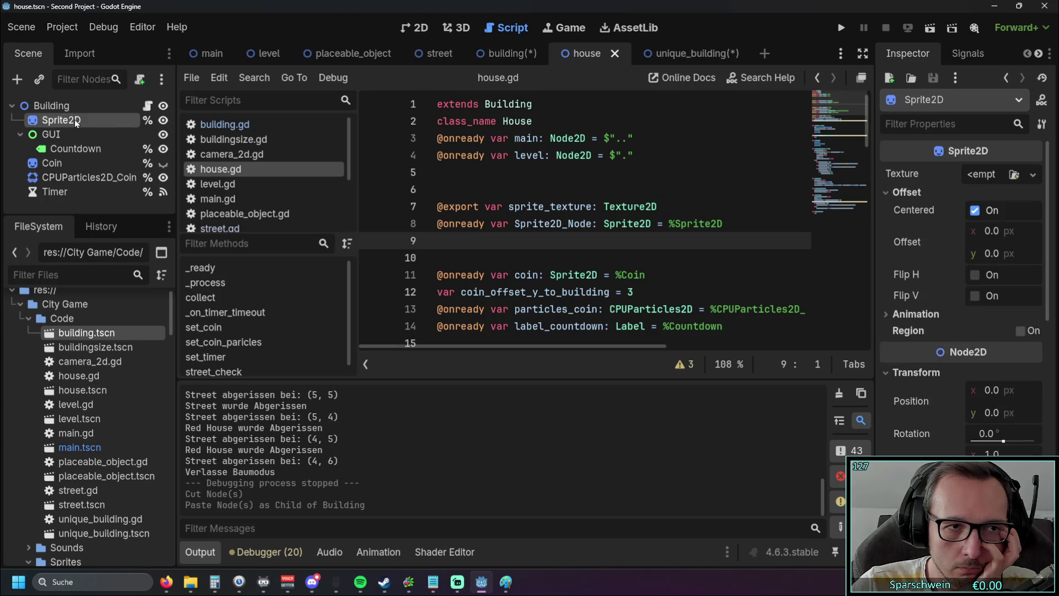
{"action": "right_click", "coordinate": [74, 119]}
{"action": "left_click", "coordinate": [33, 204]}
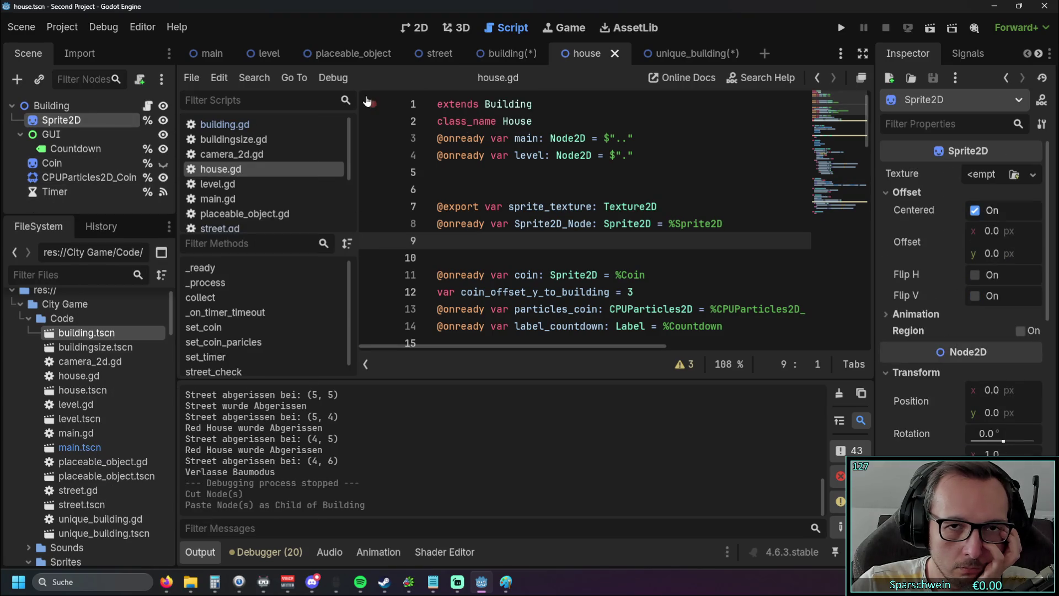
{"action": "left_click", "coordinate": [841, 27]}
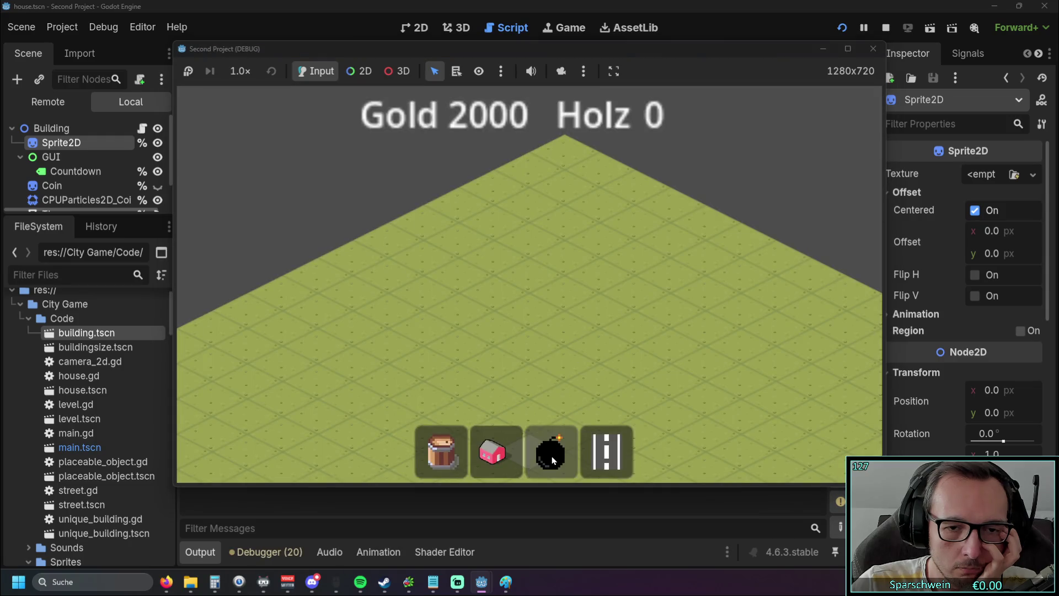
{"action": "left_click", "coordinate": [564, 324]}
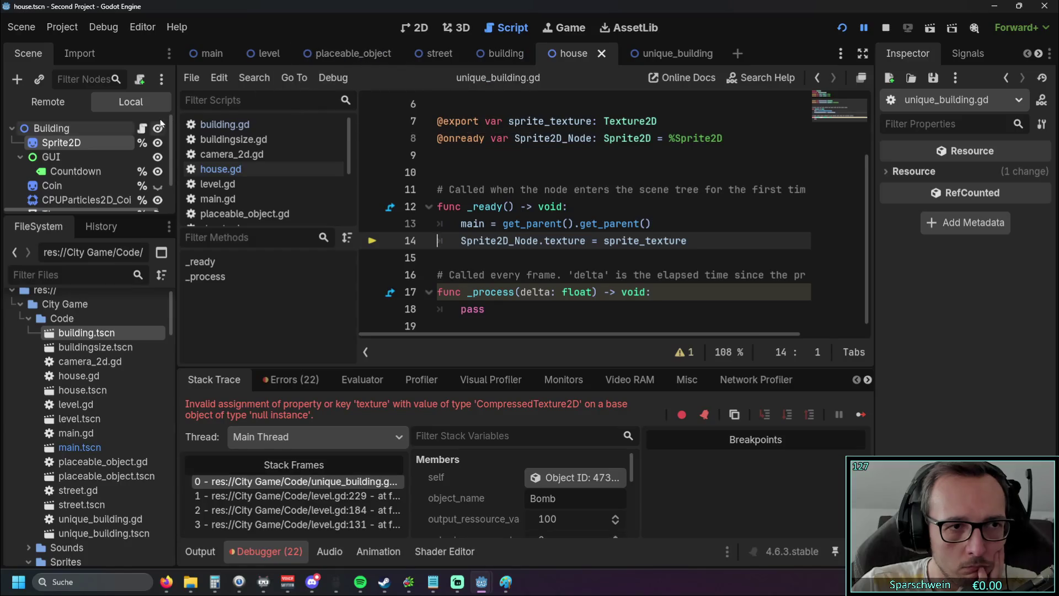
Switch from the unique_building scene to the Building scene
{"action": "scroll", "coordinate": [173, 161], "scroll_direction": "down", "scroll_amount": 2}
{"action": "scroll", "coordinate": [173, 161], "scroll_direction": "up", "scroll_amount": 2}
{"action": "left_click", "coordinate": [654, 53]}
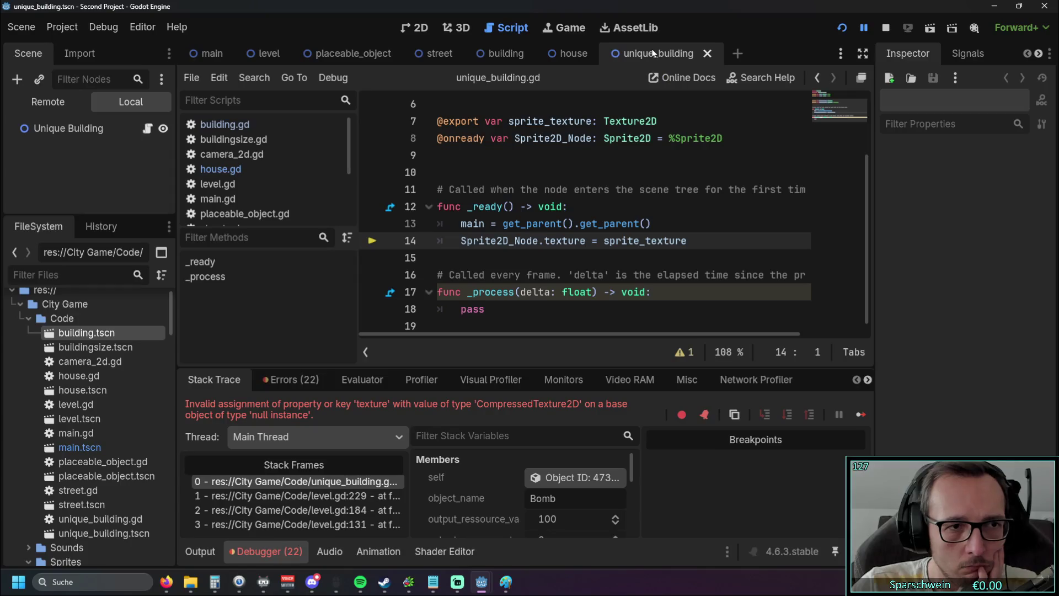
{"action": "mouse_move", "coordinate": [574, 53]}
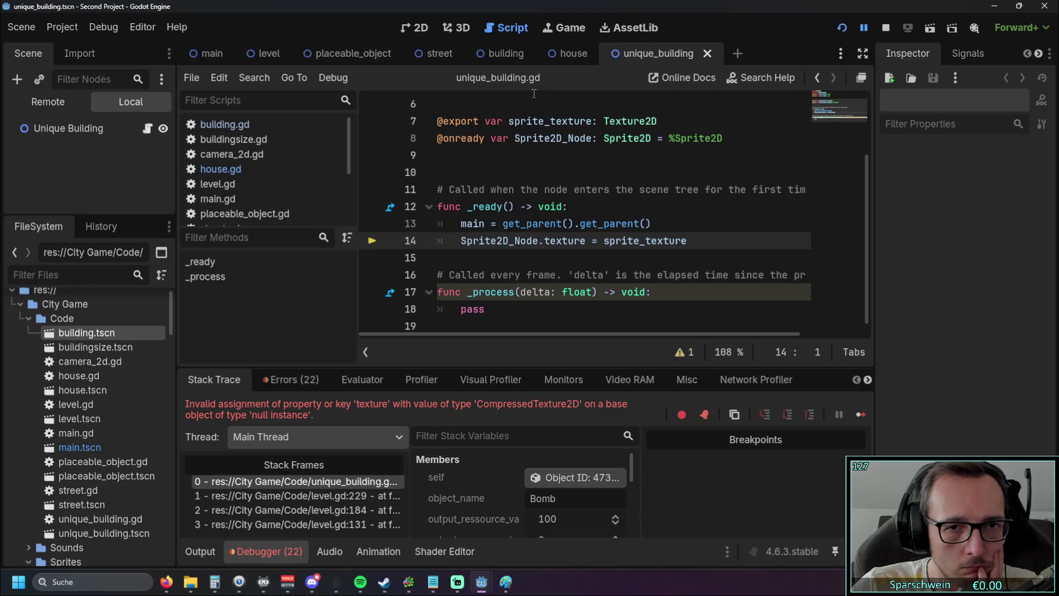
{"action": "scroll", "coordinate": [259, 152], "scroll_direction": "down", "scroll_amount": 3}
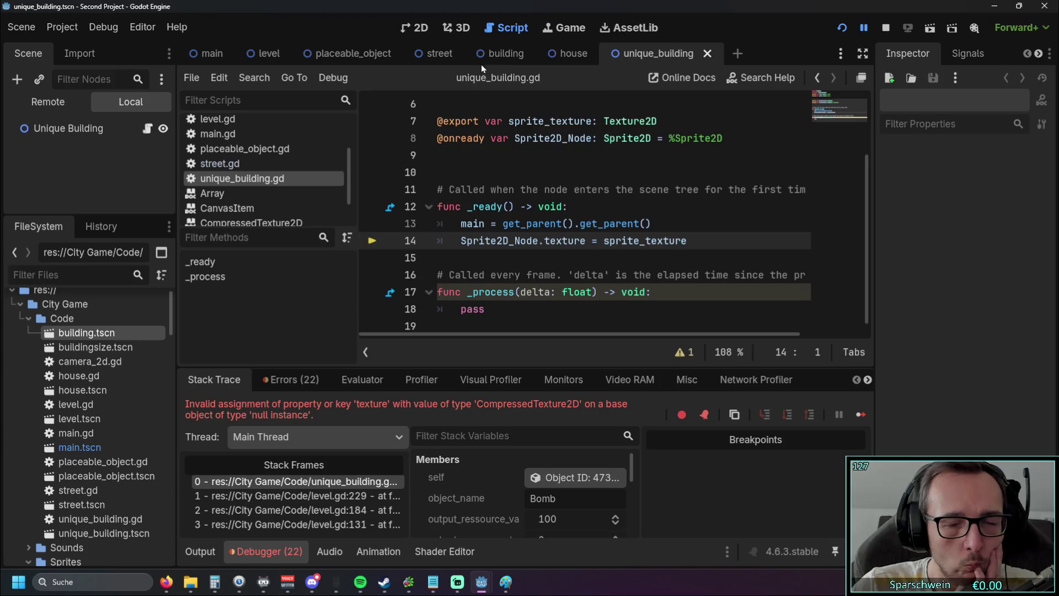
{"action": "left_click", "coordinate": [501, 55]}
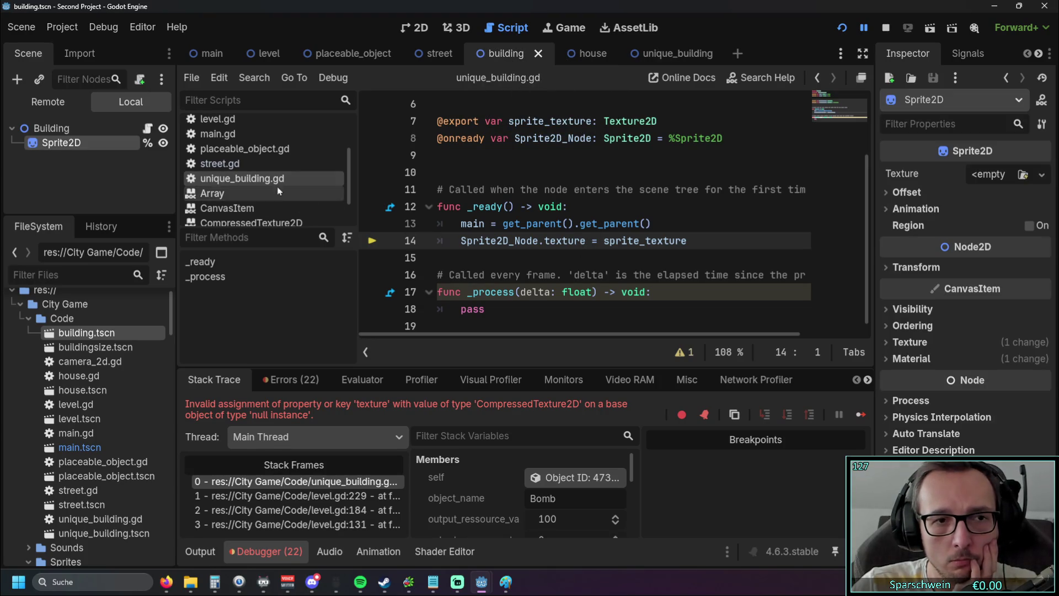
{"action": "scroll", "coordinate": [497, 209], "scroll_direction": "up", "scroll_amount": 2}
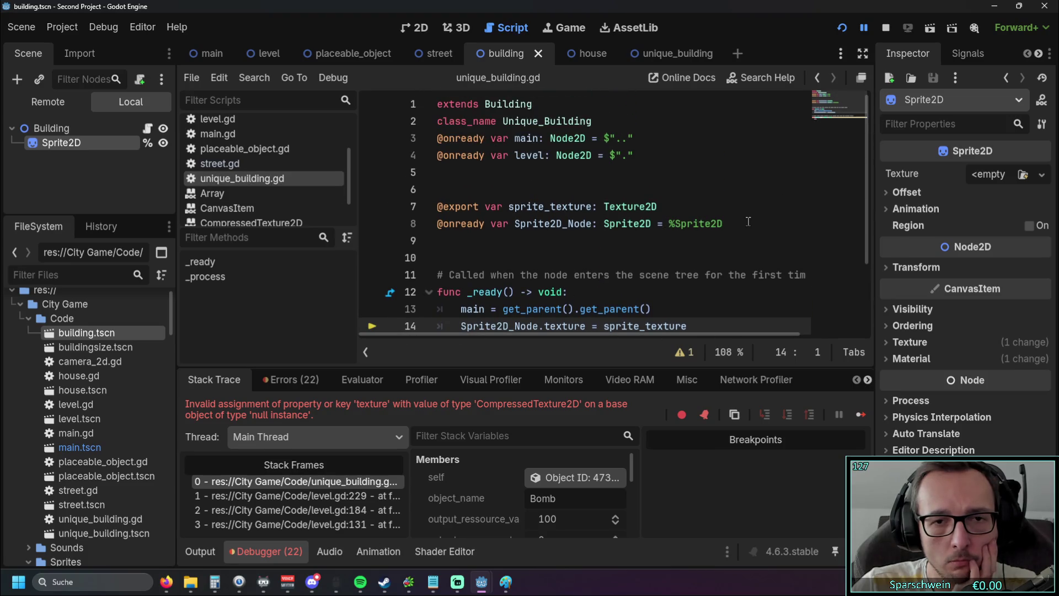
Replace the old line 8 declaration with a reference dragged from the Scene dock's Sprite2D node
{"action": "left_click_drag", "start_coordinate": [737, 222], "coordinate": [401, 223]}
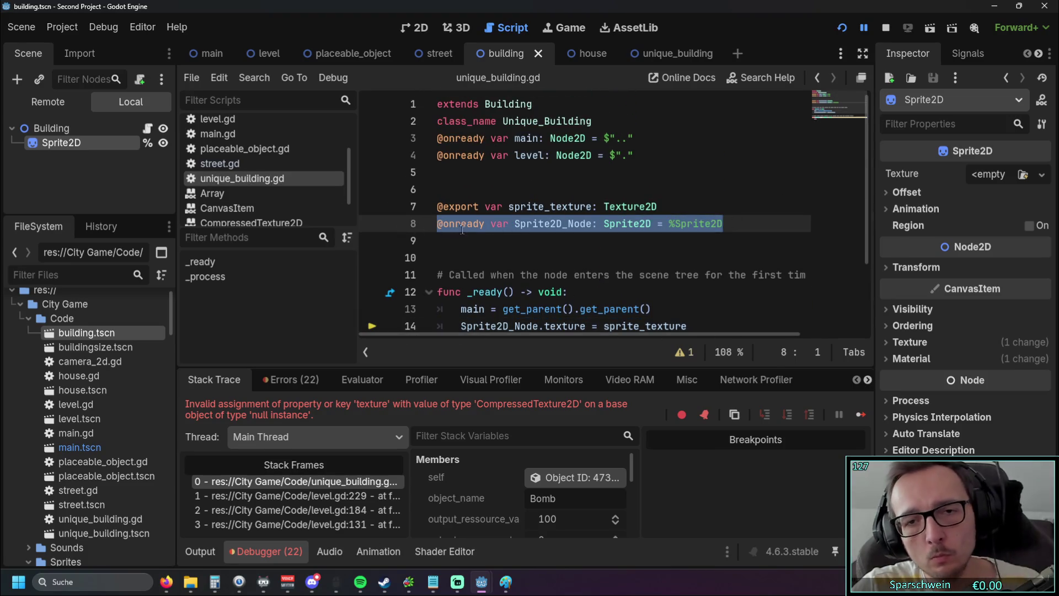
{"action": "key", "text": "BackSpace"}
{"action": "mouse_move", "coordinate": [62, 143]}
{"action": "left_mouse_down"}
{"action": "mouse_move", "coordinate": [499, 218]}
{"action": "mouse_move", "coordinate": [468, 225]}
{"action": "left_mouse_up"}
{"action": "left_click", "coordinate": [493, 252]}
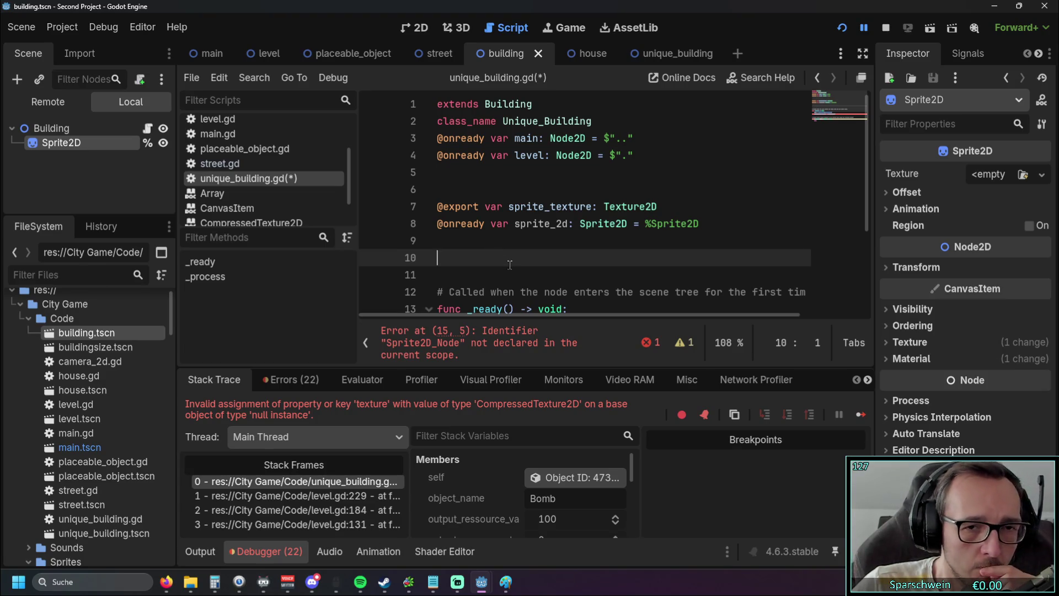
Rename the new sprite_2d variable to Sprite2D_Node, then select the sprite_texture and Sprite2D_Node declarations
{"action": "scroll", "coordinate": [532, 243], "scroll_direction": "down", "scroll_amount": 2}
{"action": "scroll", "coordinate": [554, 253], "scroll_direction": "up", "scroll_amount": 1}
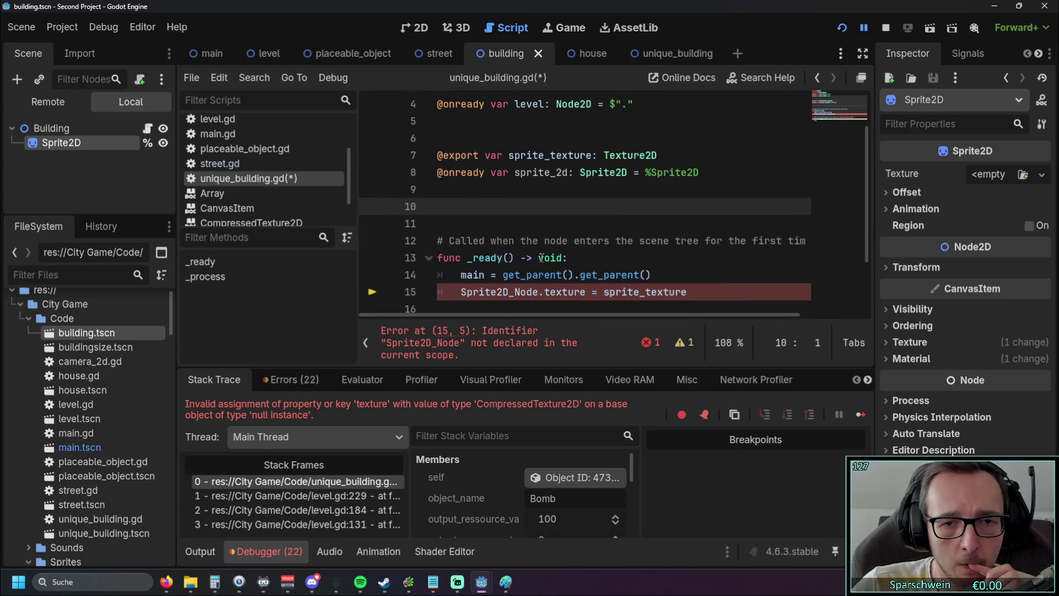
{"action": "left_click_drag", "start_coordinate": [462, 293], "coordinate": [540, 292]}
{"action": "key", "text": "ctrl+c"}
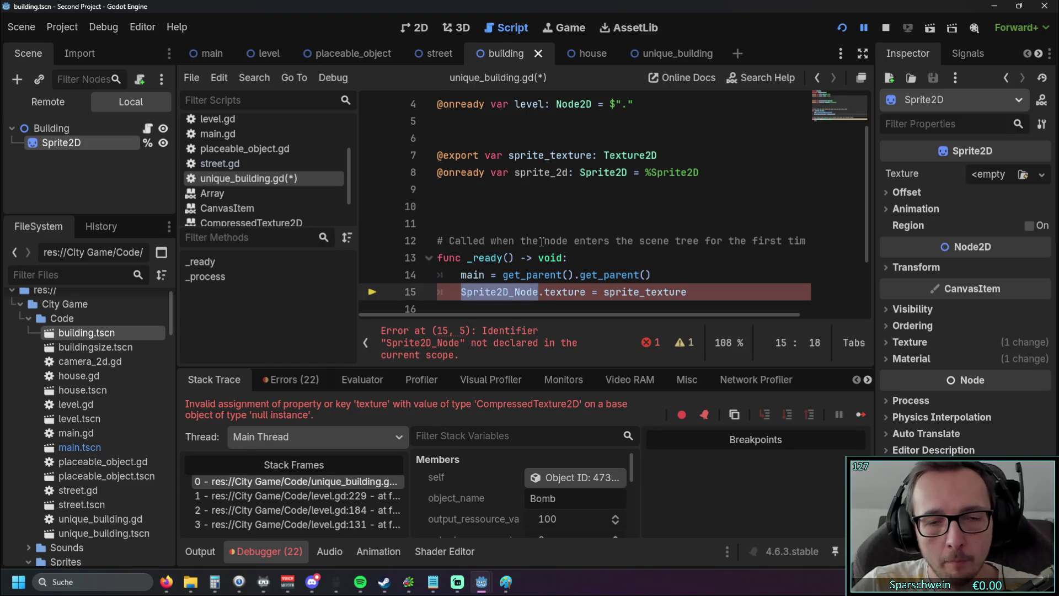
{"action": "double_click", "coordinate": [522, 174]}
{"action": "key", "text": "ctrl+v"}
{"action": "left_click", "coordinate": [540, 205]}
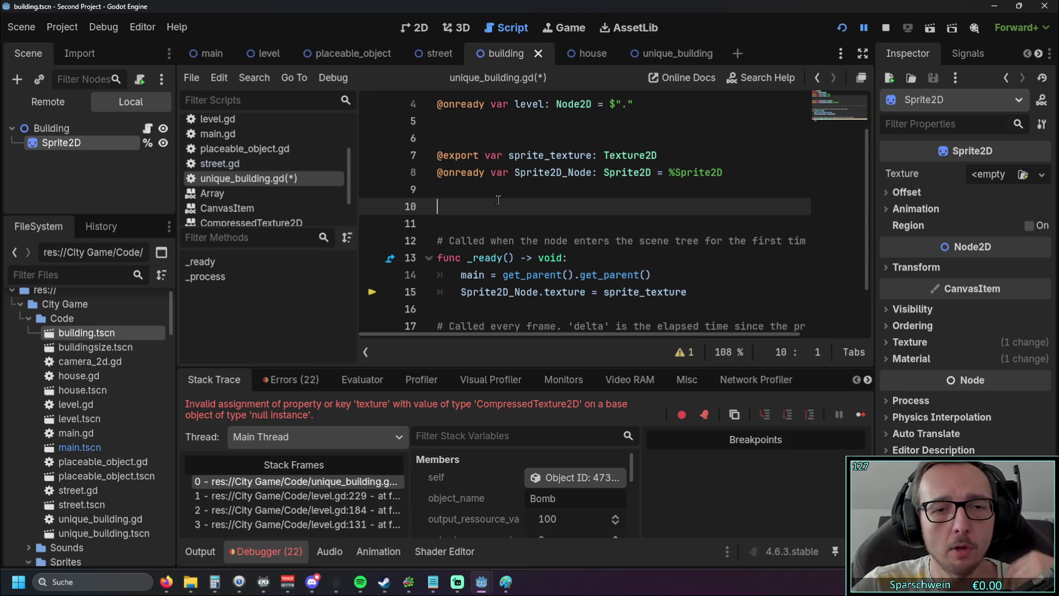
{"action": "scroll", "coordinate": [528, 210], "scroll_direction": "up", "scroll_amount": 1}
{"action": "scroll", "coordinate": [528, 210], "scroll_direction": "down", "scroll_amount": 1}
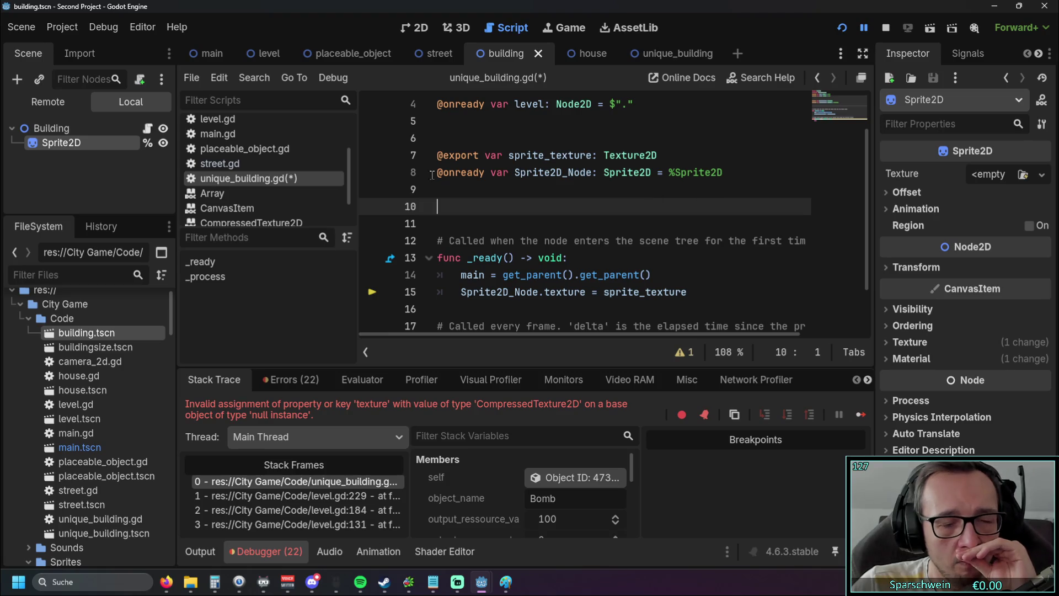
{"action": "scroll", "coordinate": [265, 165], "scroll_direction": "up", "scroll_amount": 1}
{"action": "scroll", "coordinate": [592, 248], "scroll_direction": "up", "scroll_amount": 1}
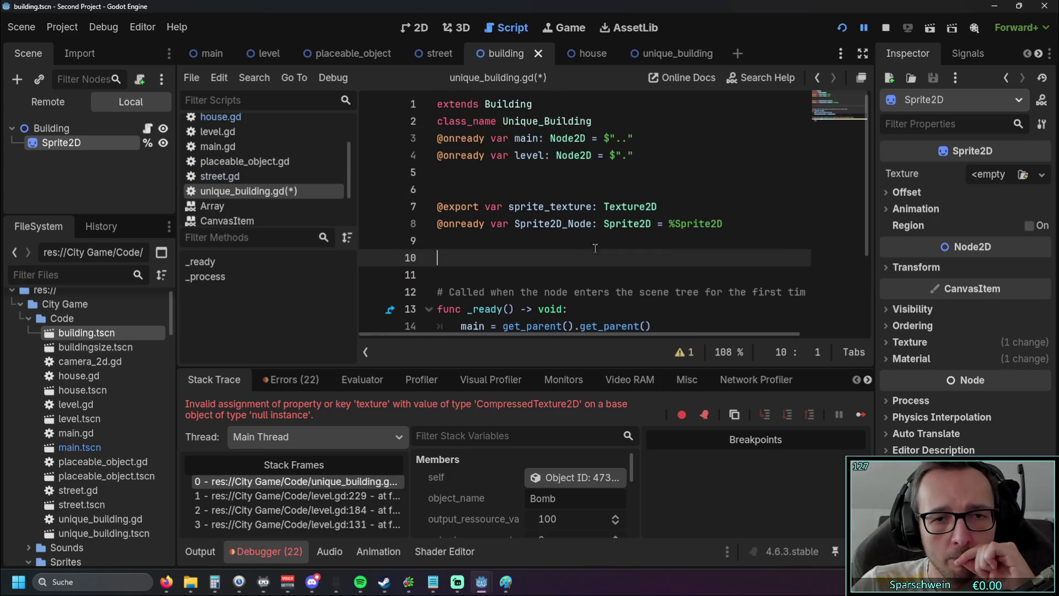
{"action": "left_click_drag", "start_coordinate": [617, 243], "coordinate": [401, 199]}
{"action": "key", "text": "ctrl+c"}
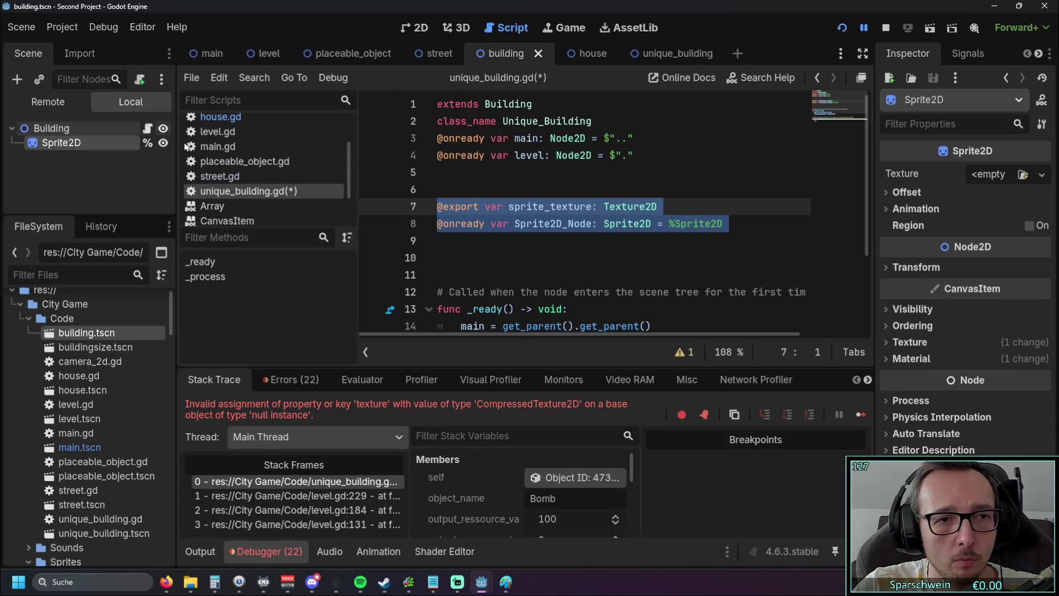
Paste the sprite_texture and Sprite2D_Node declarations below class_name Building in building.gd
{"action": "scroll", "coordinate": [244, 127], "scroll_direction": "up", "scroll_amount": 3}
{"action": "left_click", "coordinate": [244, 127]}
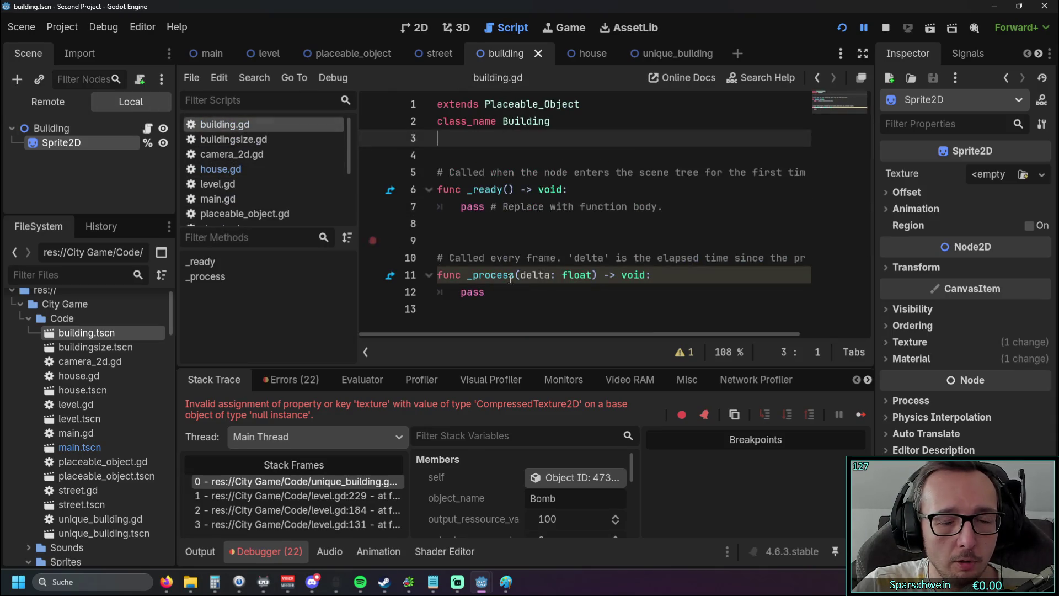
{"action": "key", "text": "Return"}
{"action": "key", "text": "Return"}
{"action": "key", "text": "ctrl+v"}
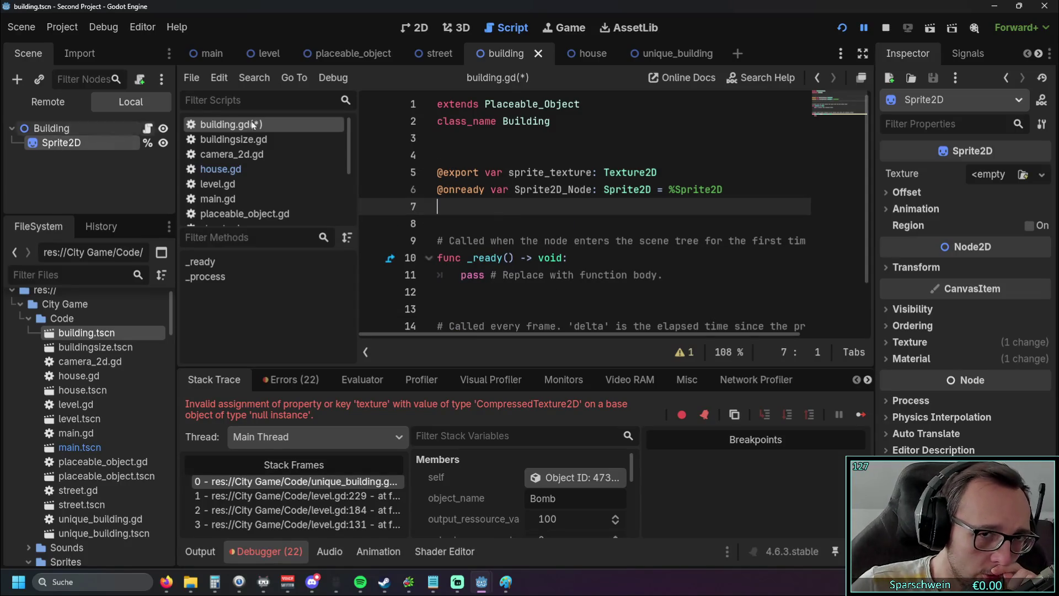
Delete the moved sprite declarations from unique_building.gd and save it
{"action": "left_click", "coordinate": [659, 54]}
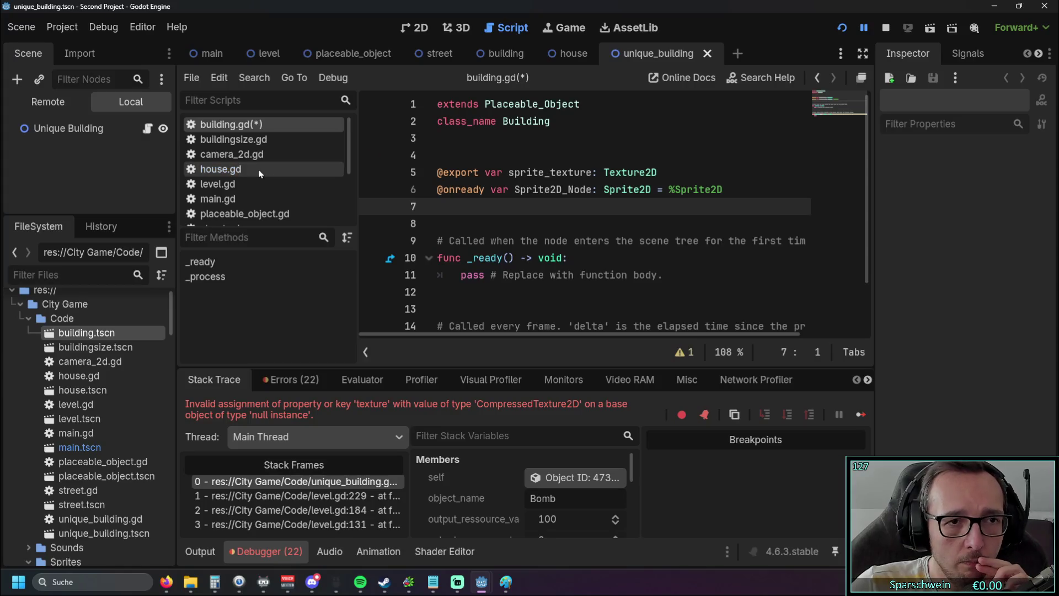
{"action": "scroll", "coordinate": [269, 189], "scroll_direction": "down", "scroll_amount": 3}
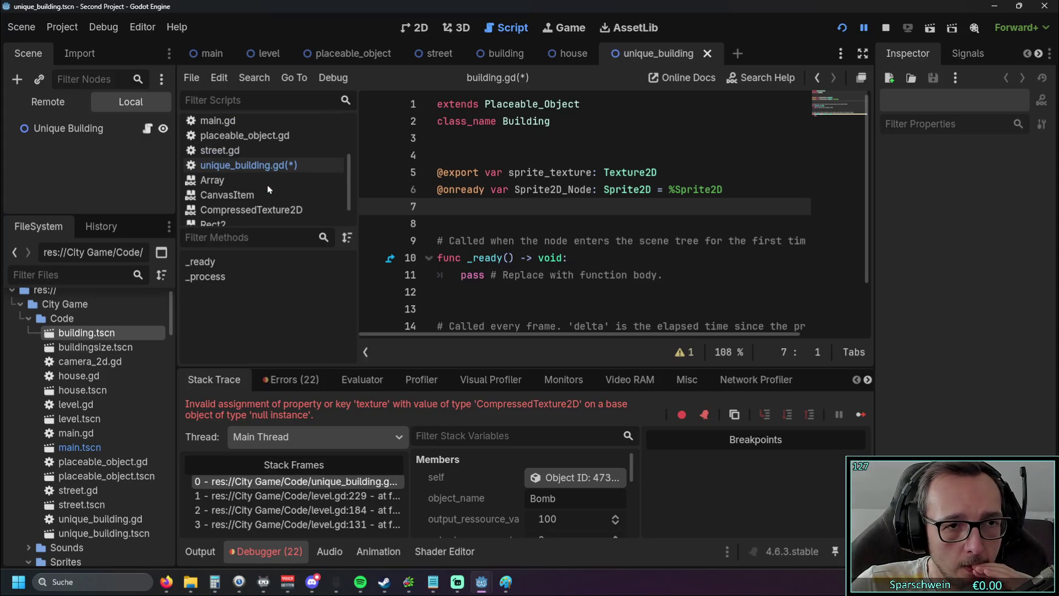
{"action": "left_click", "coordinate": [248, 165]}
{"action": "left_click_drag", "start_coordinate": [438, 258], "coordinate": [421, 196]}
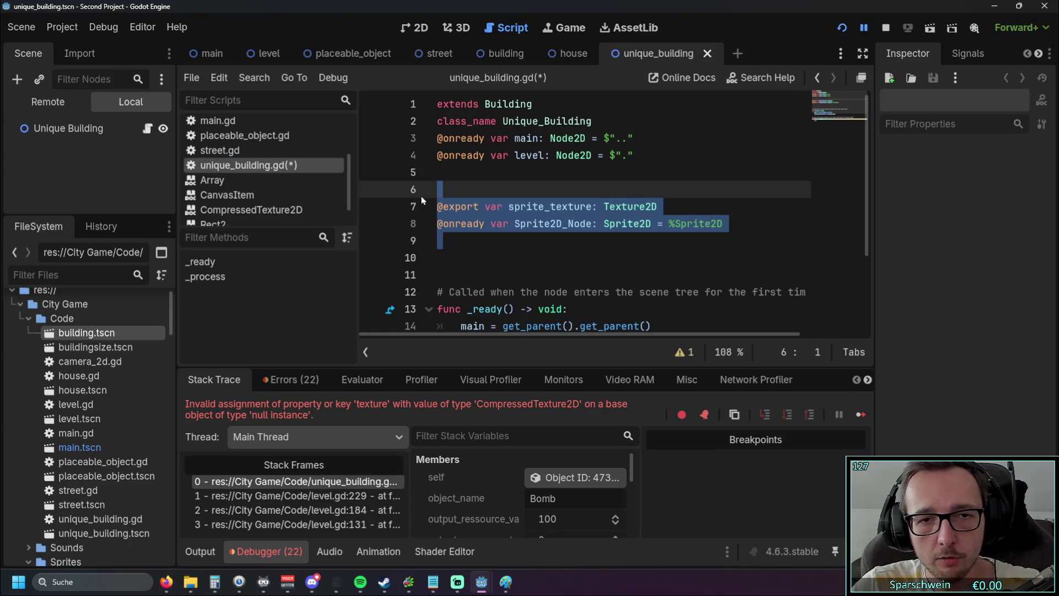
{"action": "key", "text": "BackSpace"}
{"action": "key", "text": "BackSpace"}
{"action": "left_click_drag", "start_coordinate": [640, 155], "coordinate": [415, 143]}
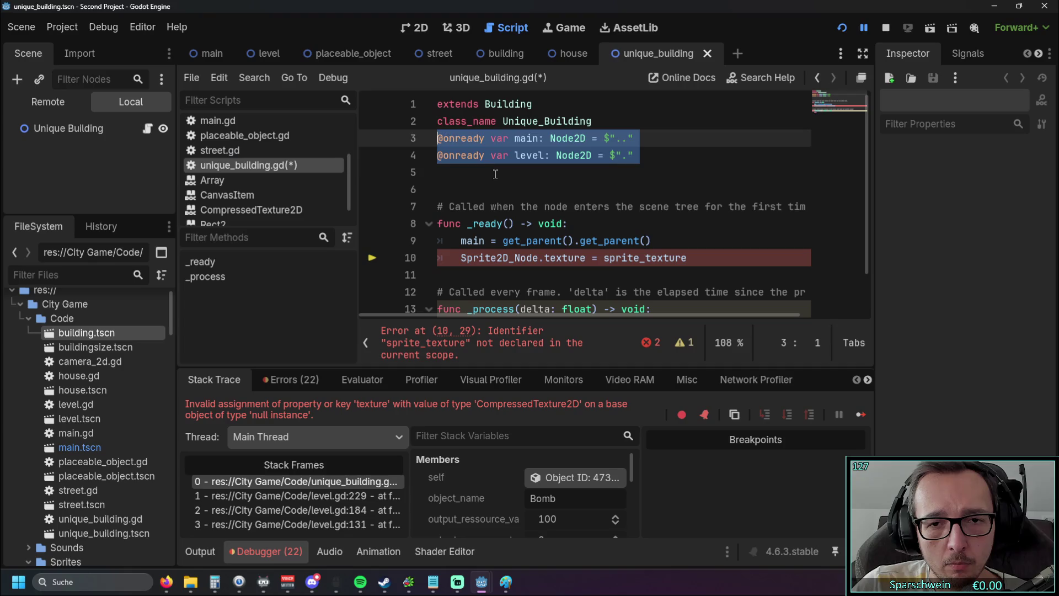
{"action": "left_click", "coordinate": [495, 174]}
{"action": "key", "text": "Return"}
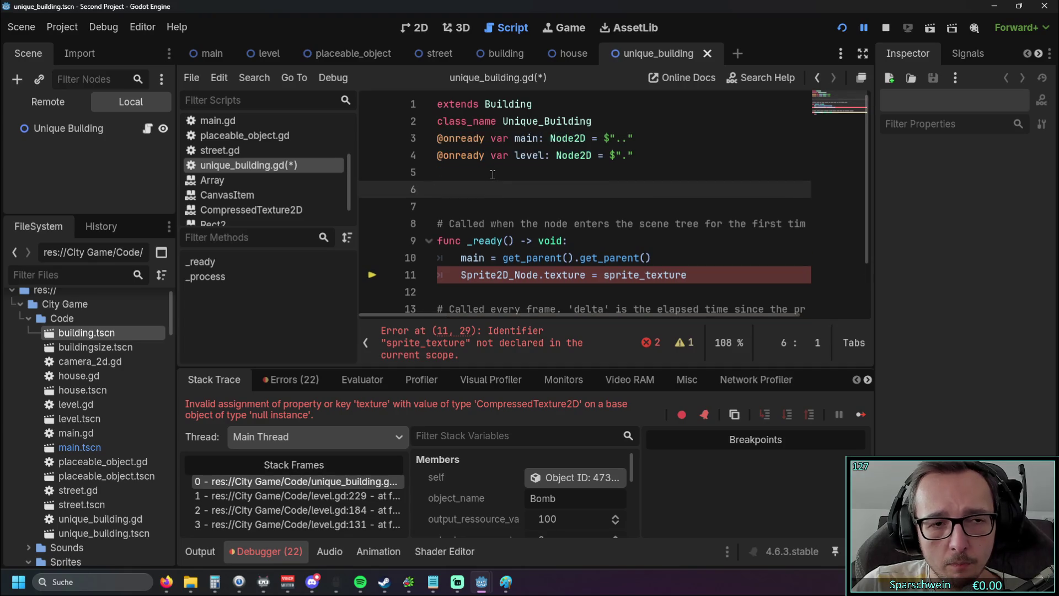
{"action": "key", "text": "ctrl+s"}
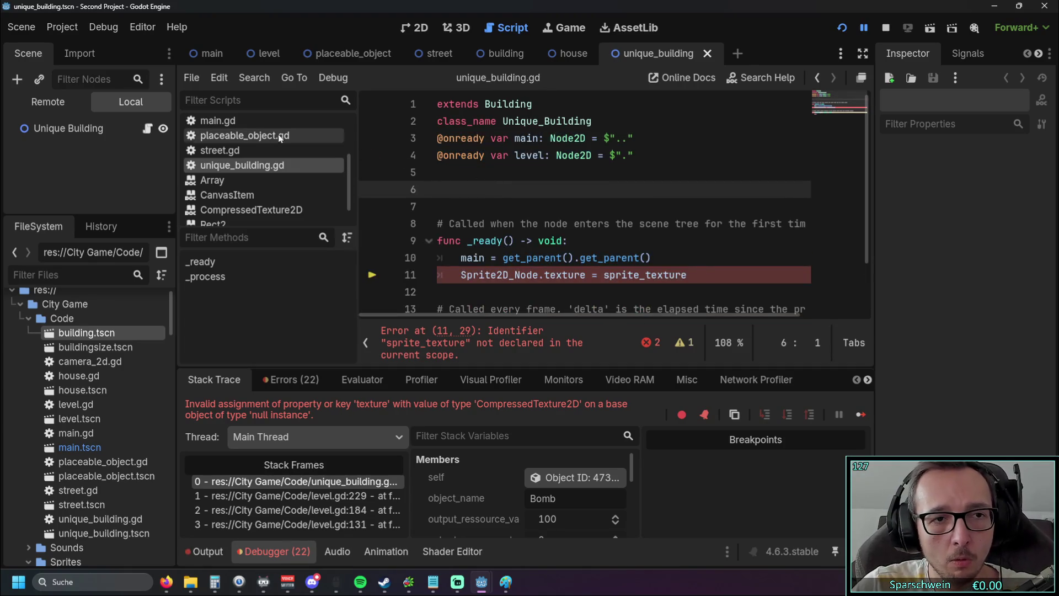
Review main.gd, building.gd and unique_building.gd, checking the texture assignment on line 11
{"action": "left_click", "coordinate": [243, 121]}
{"action": "scroll", "coordinate": [243, 122], "scroll_direction": "up", "scroll_amount": 3}
{"action": "left_click", "coordinate": [232, 125]}
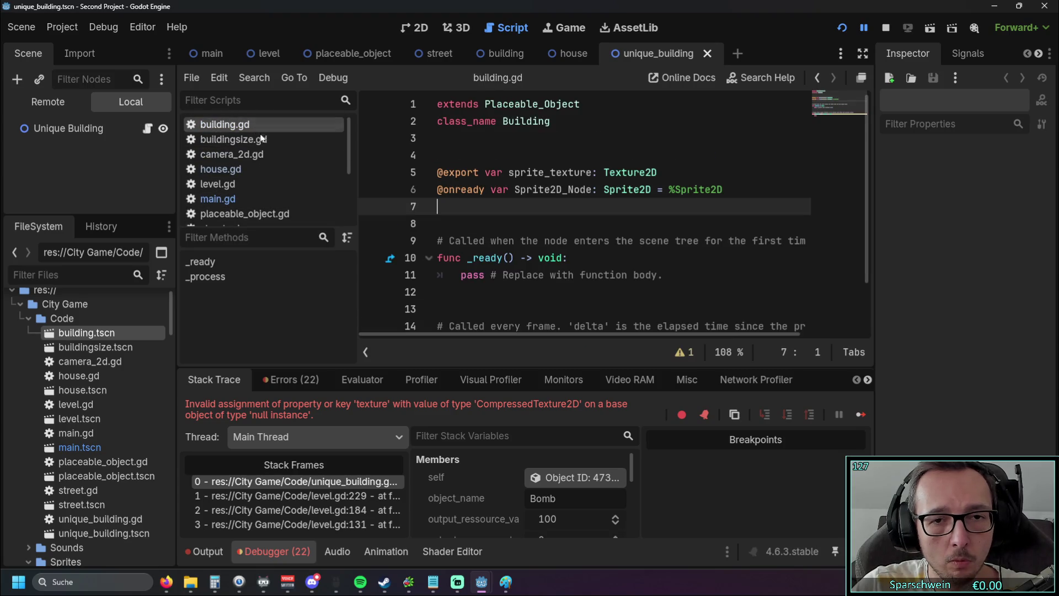
{"action": "scroll", "coordinate": [260, 165], "scroll_direction": "down", "scroll_amount": 3}
{"action": "left_click", "coordinate": [242, 178]}
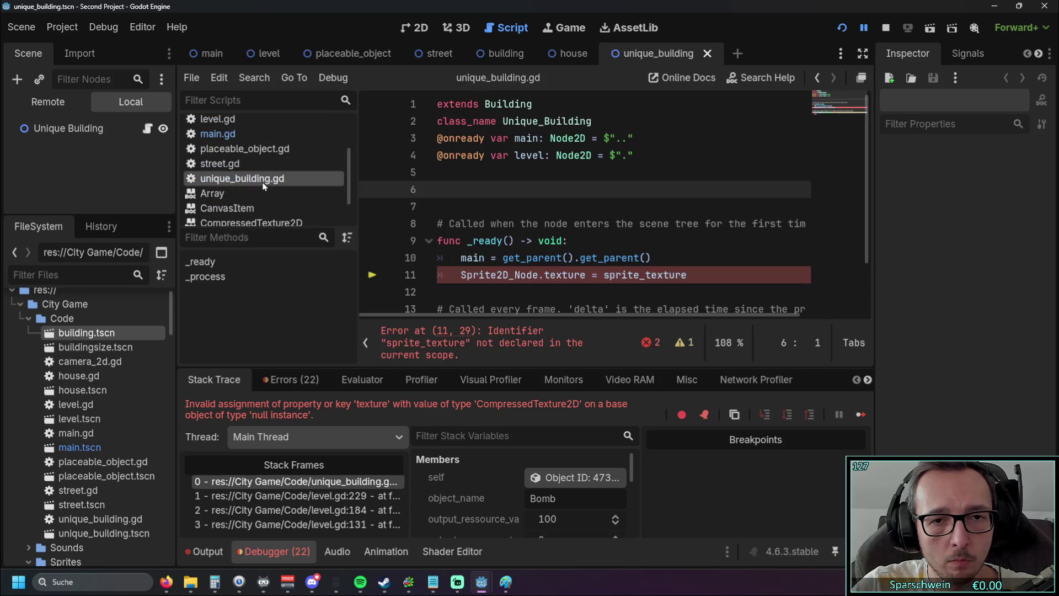
{"action": "left_click", "coordinate": [583, 275]}
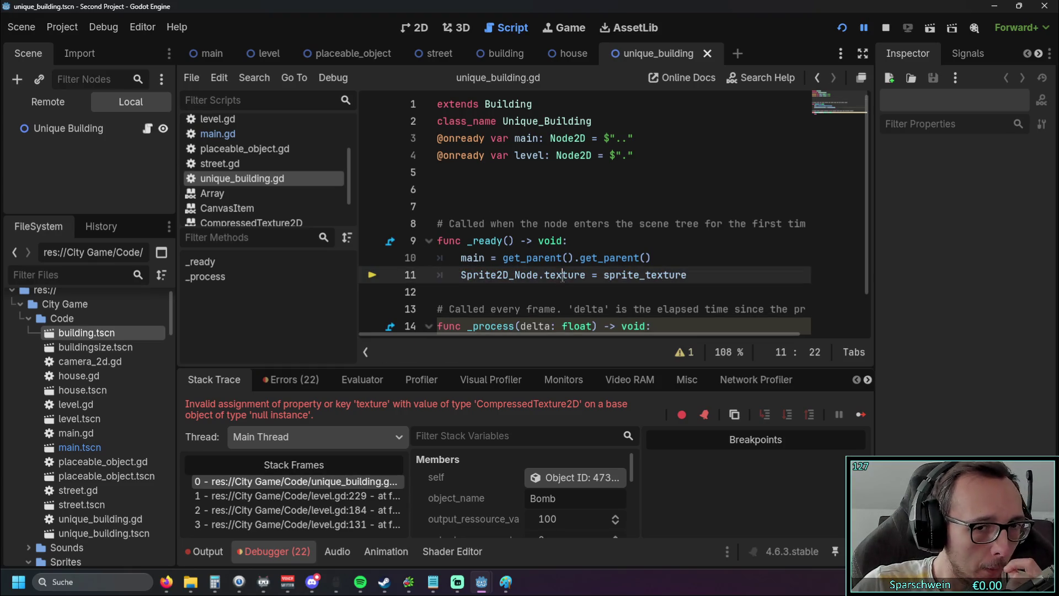
{"action": "scroll", "coordinate": [601, 220], "scroll_direction": "down", "scroll_amount": 1}
{"action": "scroll", "coordinate": [583, 218], "scroll_direction": "up", "scroll_amount": 1}
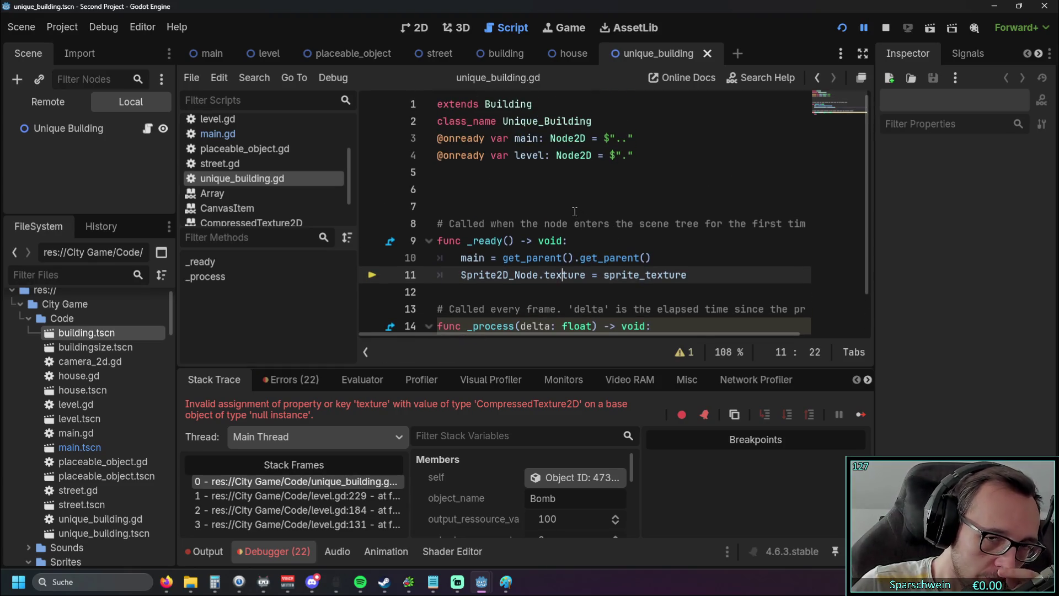
{"action": "left_click_drag", "start_coordinate": [552, 176], "coordinate": [429, 139]}
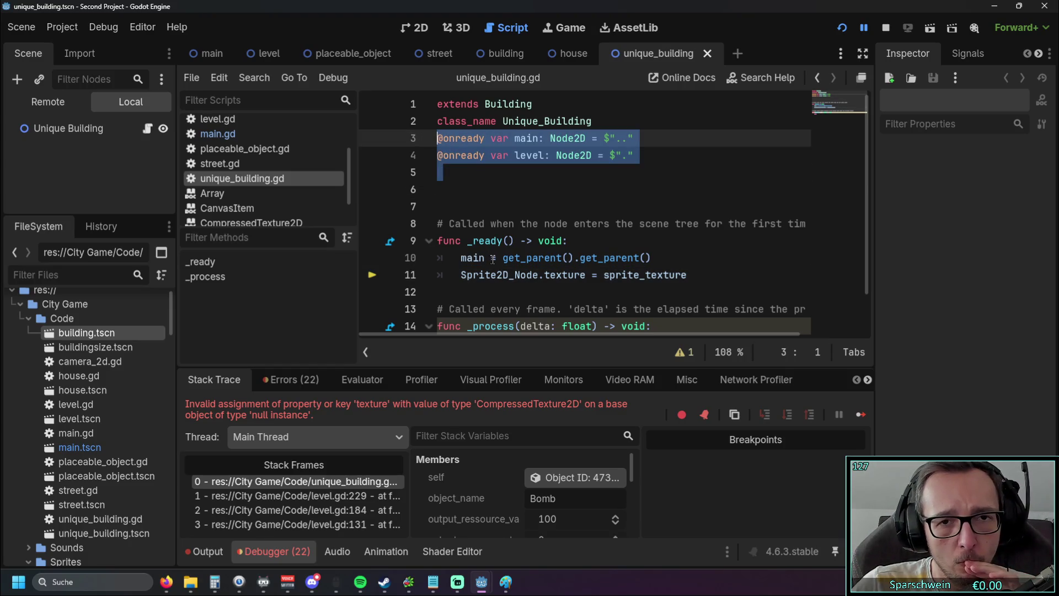
{"action": "left_click", "coordinate": [519, 179]}
{"action": "mouse_move", "coordinate": [474, 259]}
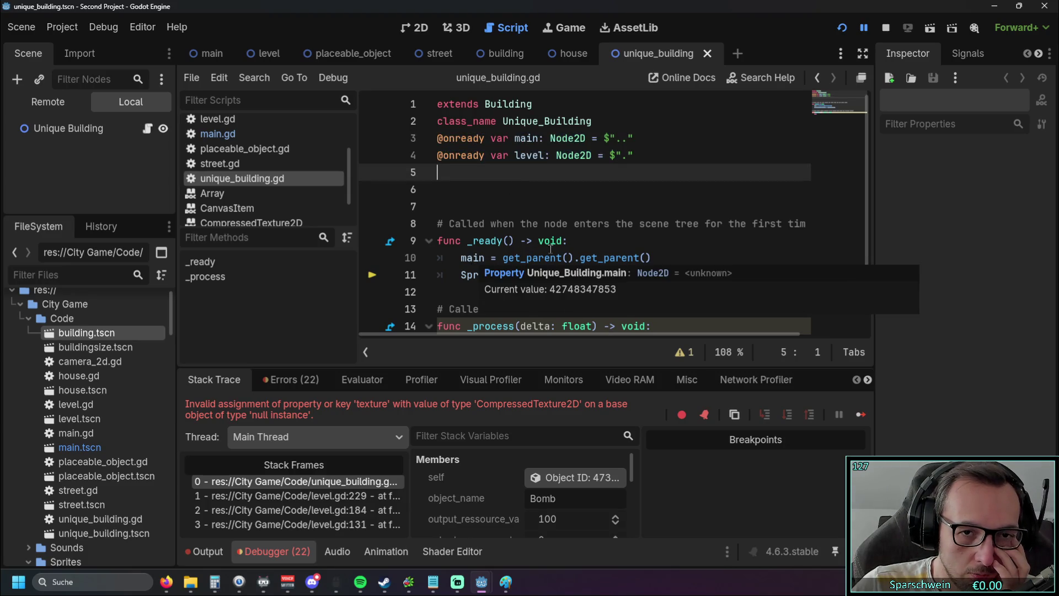
{"action": "mouse_move", "coordinate": [532, 253]}
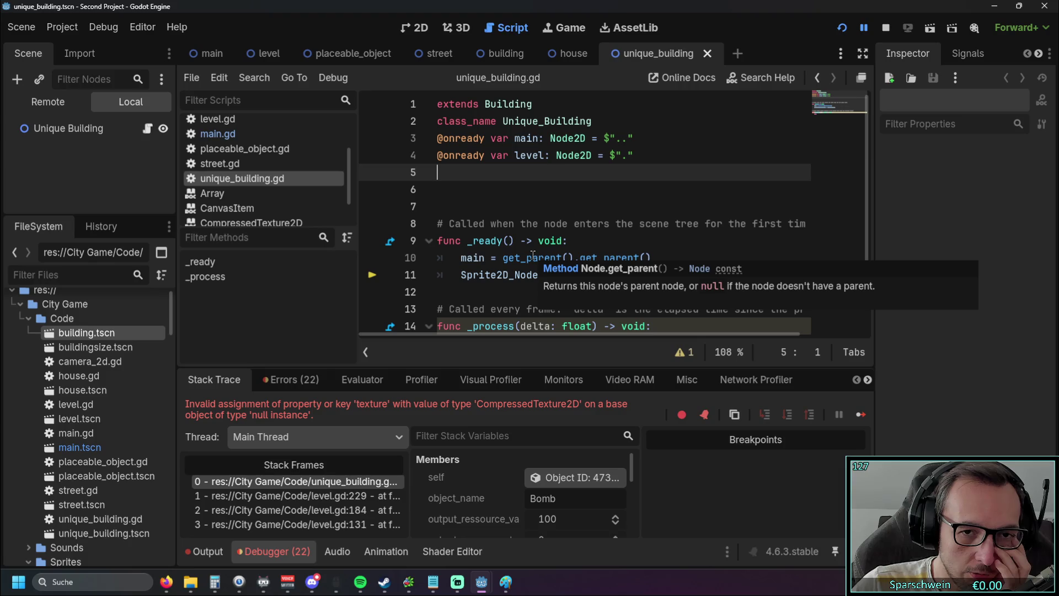
{"action": "left_click", "coordinate": [537, 191]}
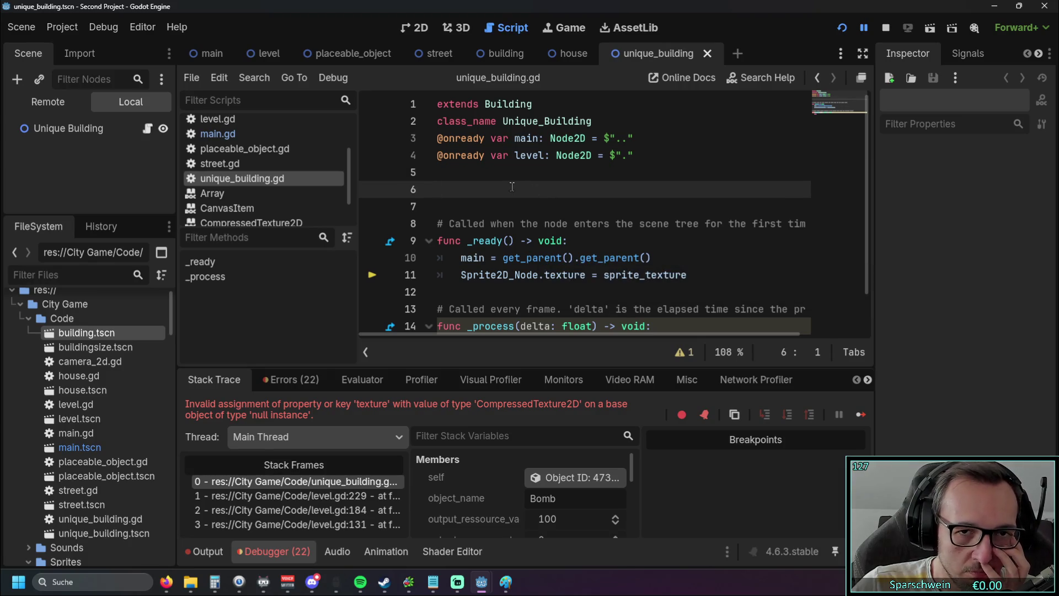
Run the game, then delete house.gd's duplicate sprite_texture and Sprite2D_Node declarations
{"action": "left_click", "coordinate": [844, 29]}
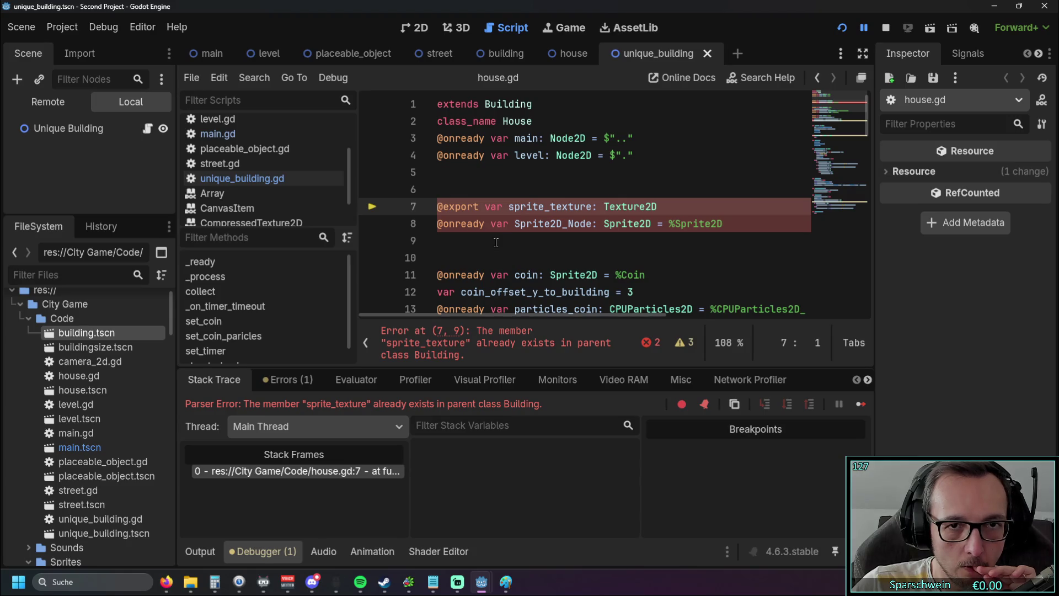
{"action": "left_click_drag", "start_coordinate": [513, 244], "coordinate": [404, 202]}
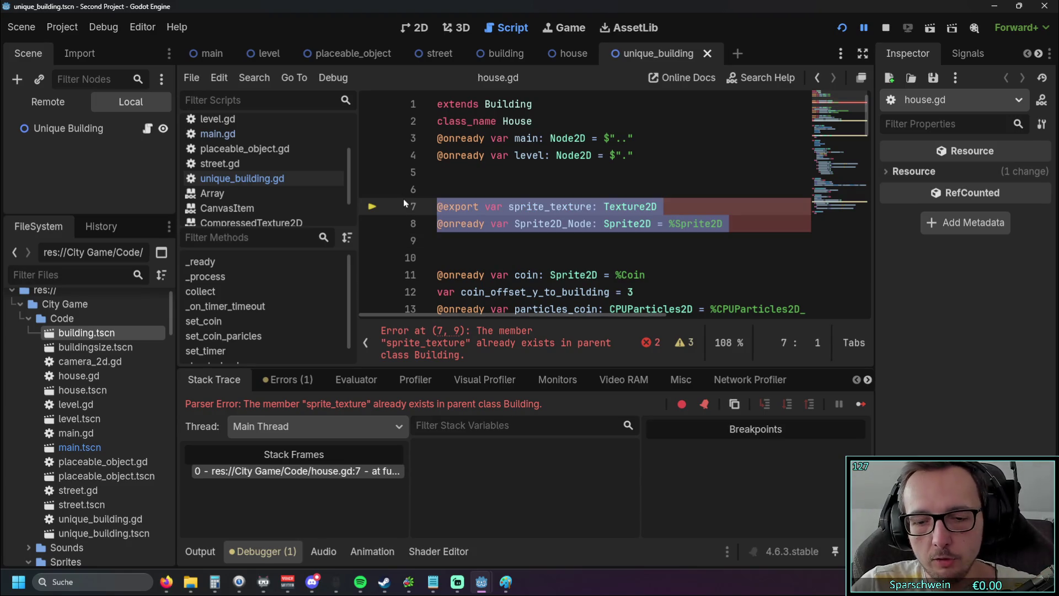
{"action": "key", "text": "BackSpace"}
{"action": "key", "text": "BackSpace"}
{"action": "key", "text": "BackSpace"}
{"action": "key", "text": "Delete"}
{"action": "key", "text": "Delete"}
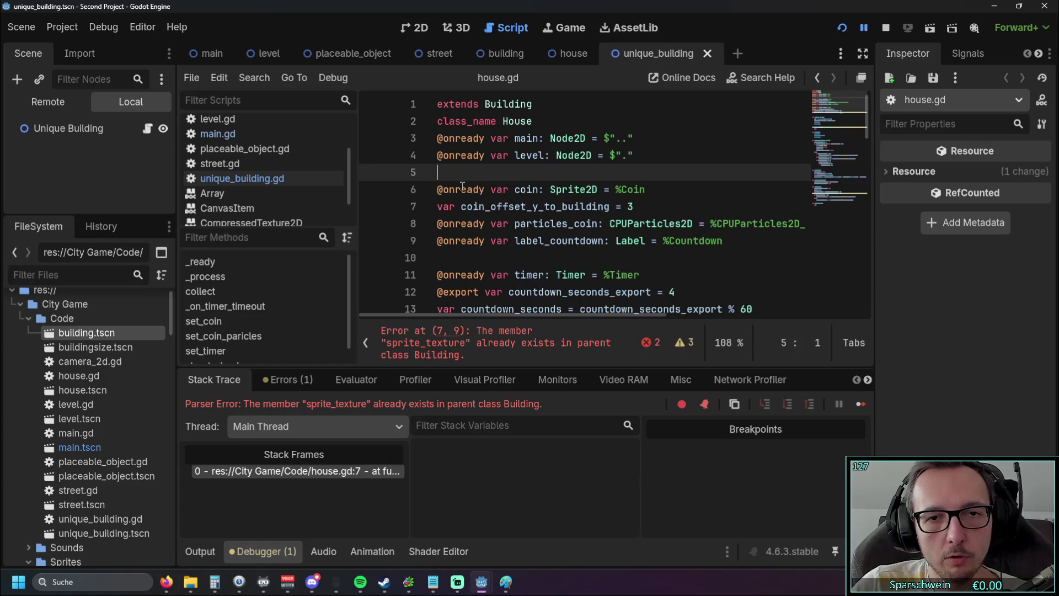
Run the game again and place a bomb on the map, triggering the texture error
{"action": "left_click", "coordinate": [841, 29]}
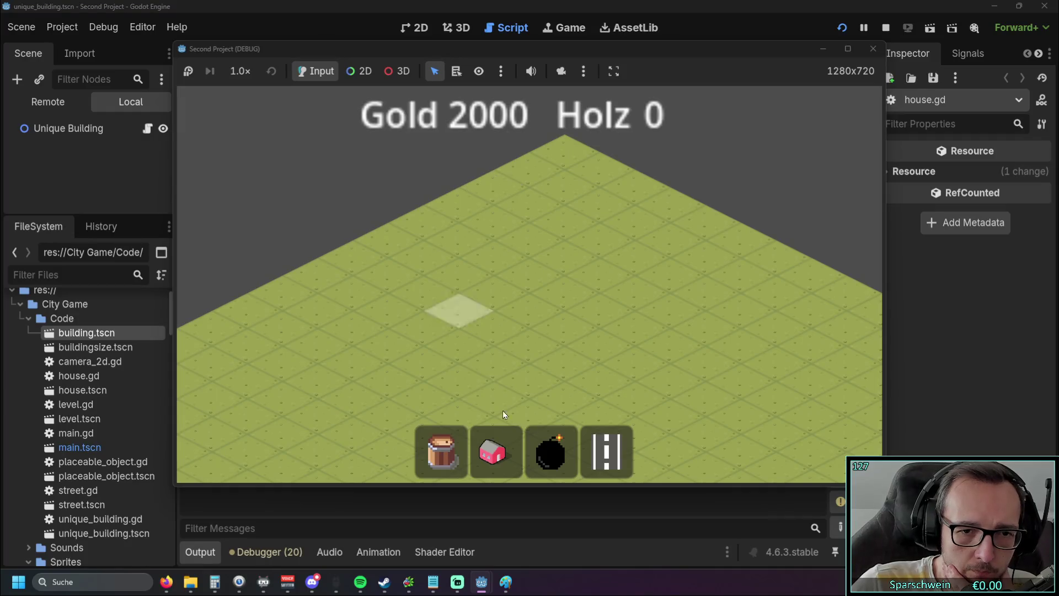
{"action": "left_click", "coordinate": [504, 319]}
{"action": "left_click", "coordinate": [527, 303]}
{"action": "left_click", "coordinate": [574, 286]}
{"action": "left_click", "coordinate": [551, 451]}
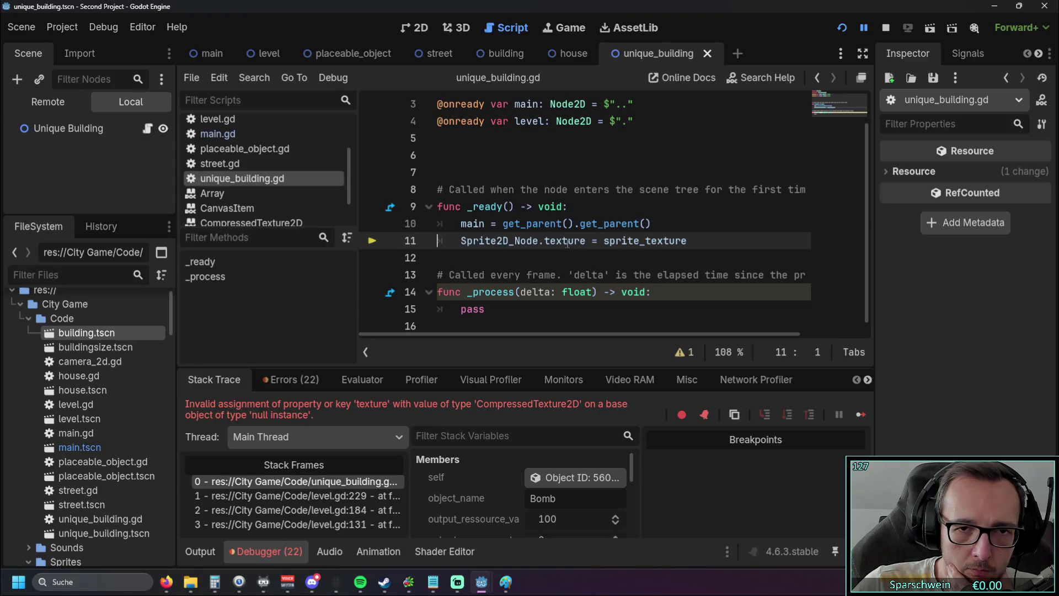
Inspect the null-instance texture error at unique_building.gd line 11, then bring up the house scene
{"action": "scroll", "coordinate": [618, 237], "scroll_direction": "up", "scroll_amount": 1}
{"action": "scroll", "coordinate": [556, 246], "scroll_direction": "down", "scroll_amount": 1}
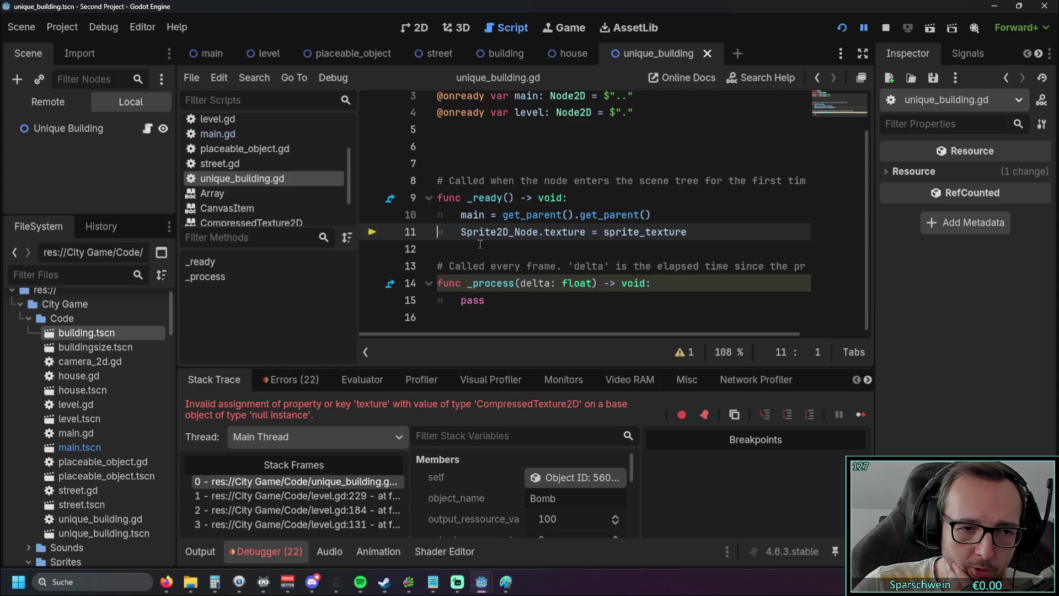
{"action": "scroll", "coordinate": [480, 244], "scroll_direction": "up", "scroll_amount": 1}
{"action": "scroll", "coordinate": [515, 239], "scroll_direction": "down", "scroll_amount": 1}
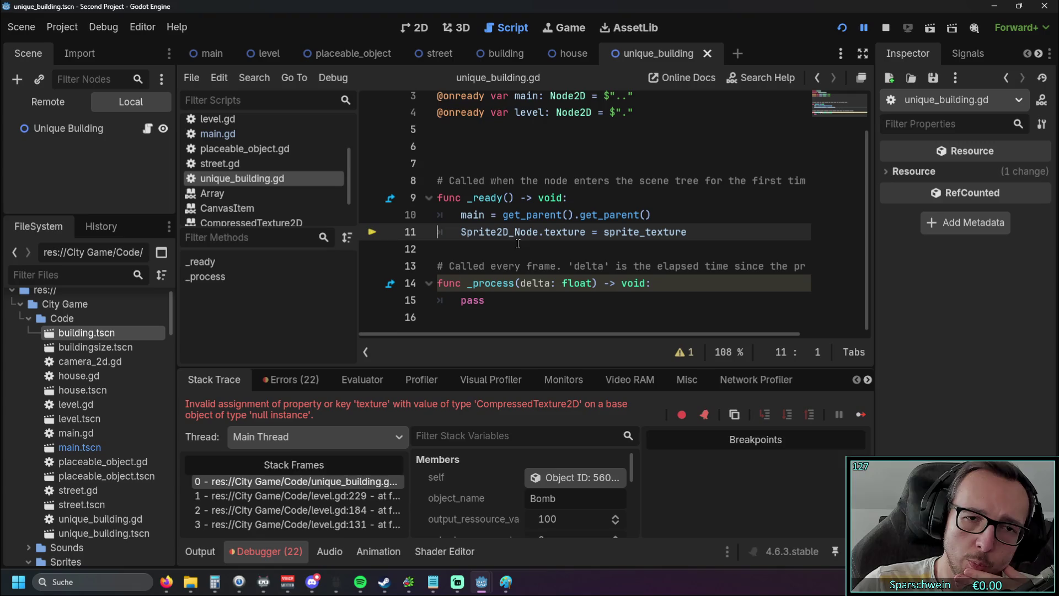
{"action": "scroll", "coordinate": [517, 238], "scroll_direction": "up", "scroll_amount": 1}
{"action": "left_click", "coordinate": [554, 201]}
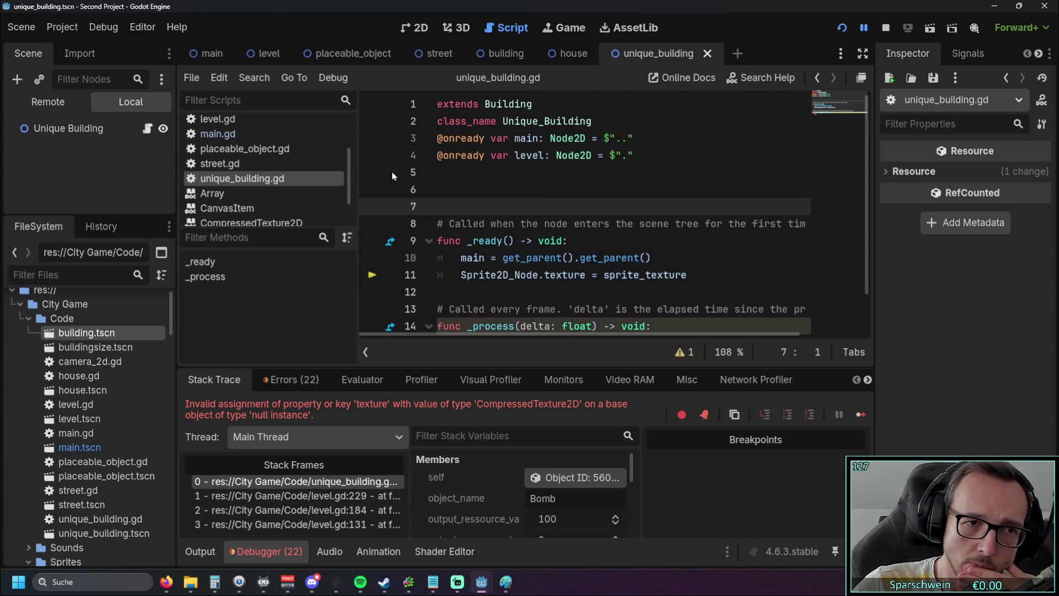
{"action": "left_click", "coordinate": [571, 53]}
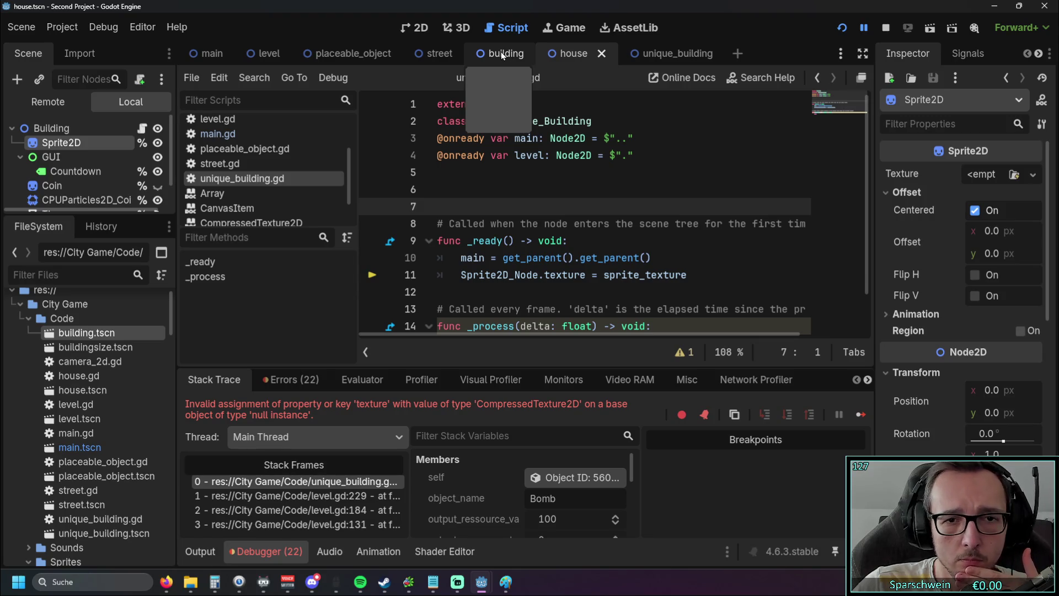
Test-run the game from the house scene, placing three red houses in a row, then close it
{"action": "left_click", "coordinate": [656, 53]}
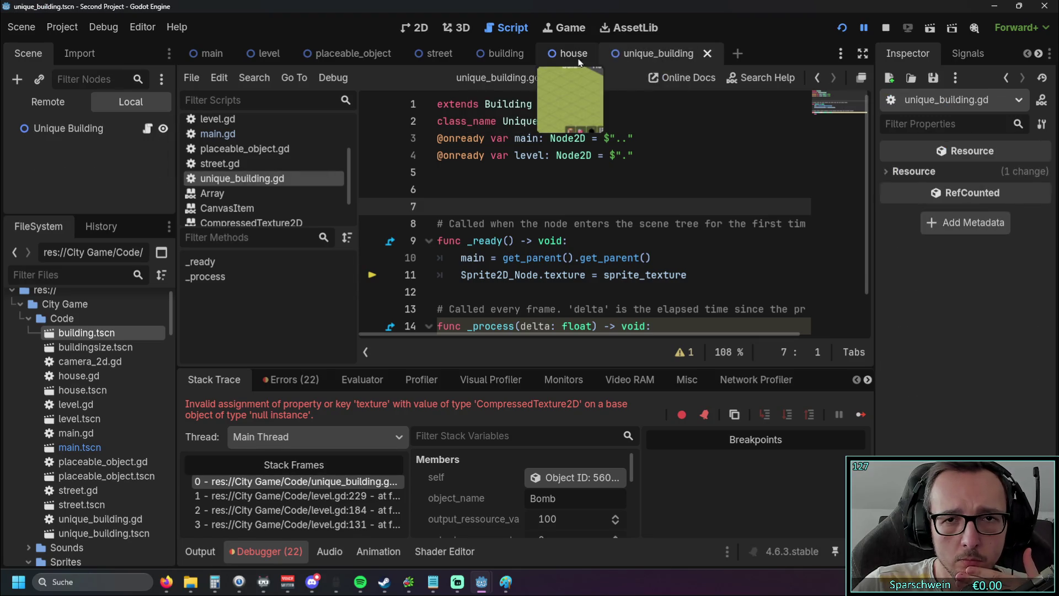
{"action": "left_click", "coordinate": [505, 53]}
{"action": "left_click", "coordinate": [587, 53]}
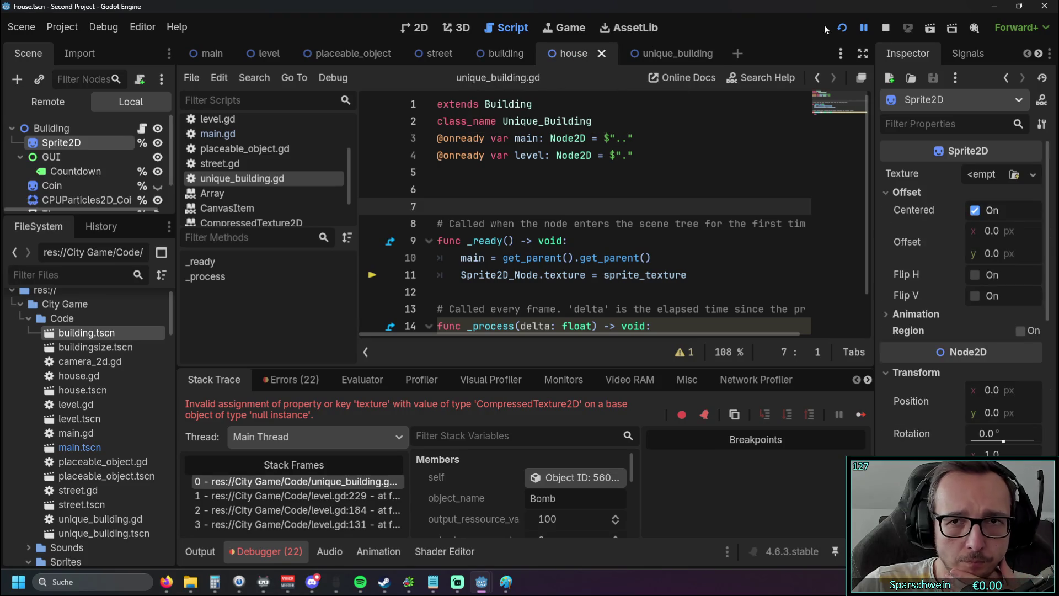
{"action": "left_click", "coordinate": [842, 30]}
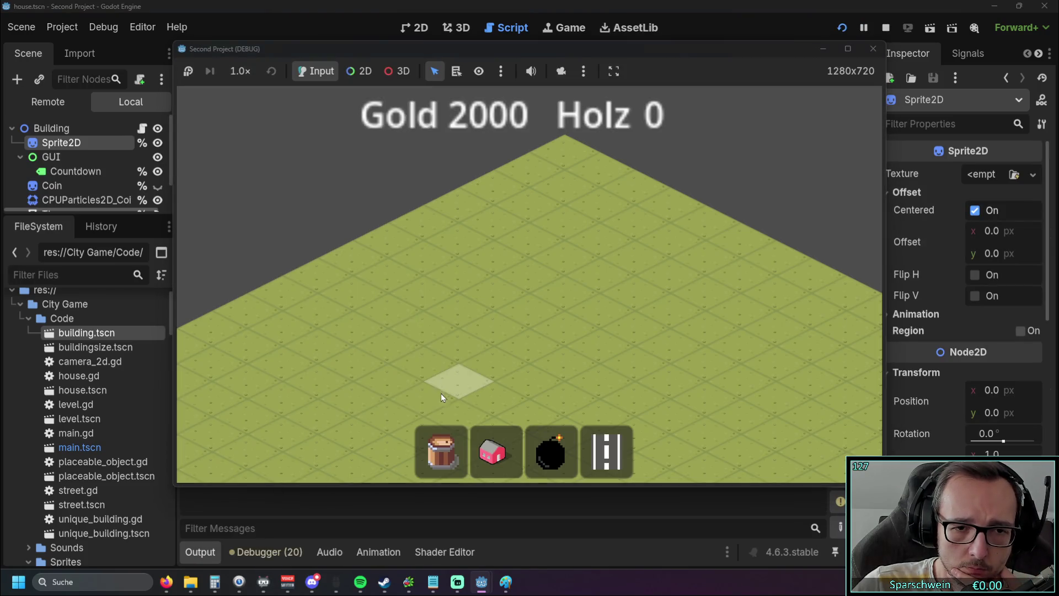
{"action": "left_click", "coordinate": [493, 451]}
{"action": "left_click", "coordinate": [530, 309]}
{"action": "left_click", "coordinate": [491, 326]}
{"action": "left_click", "coordinate": [455, 343]}
{"action": "key", "text": "Escape"}
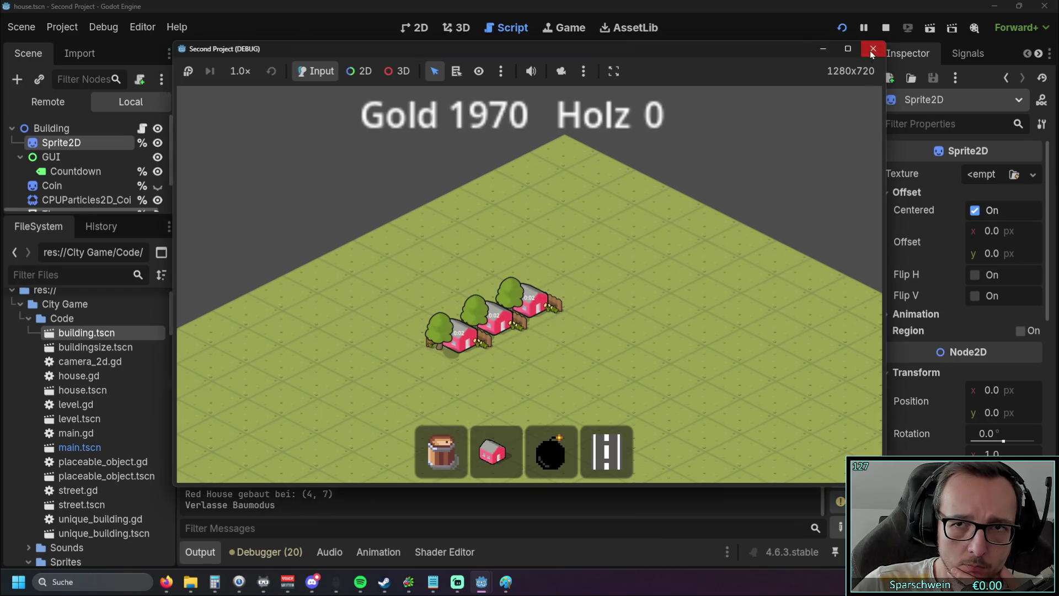
{"action": "left_click", "coordinate": [873, 49]}
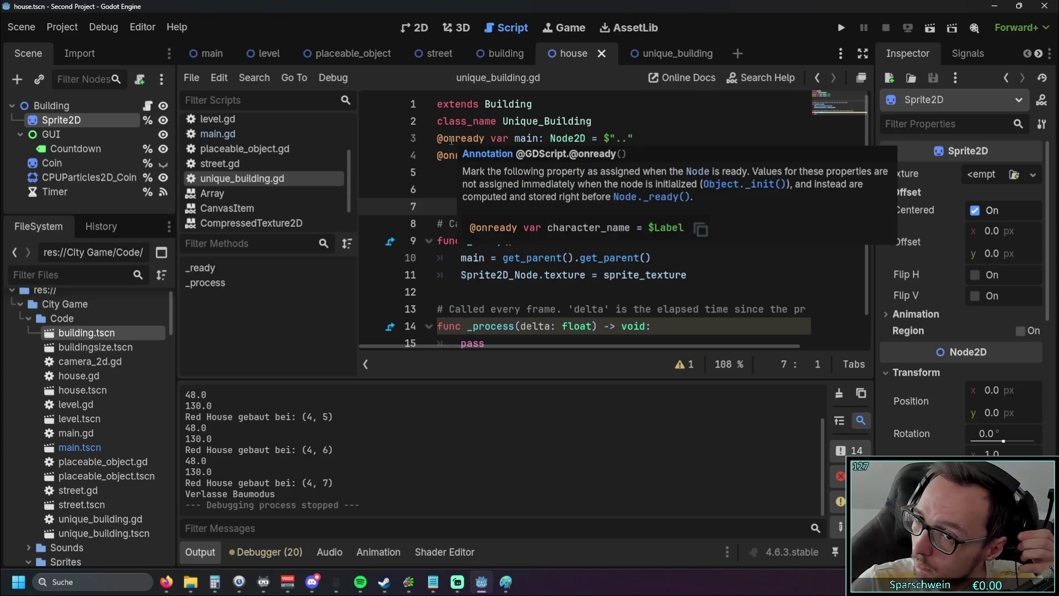
Show the Unique Building scene and enlarge the scene tree panel
{"action": "mouse_move", "coordinate": [449, 142]}
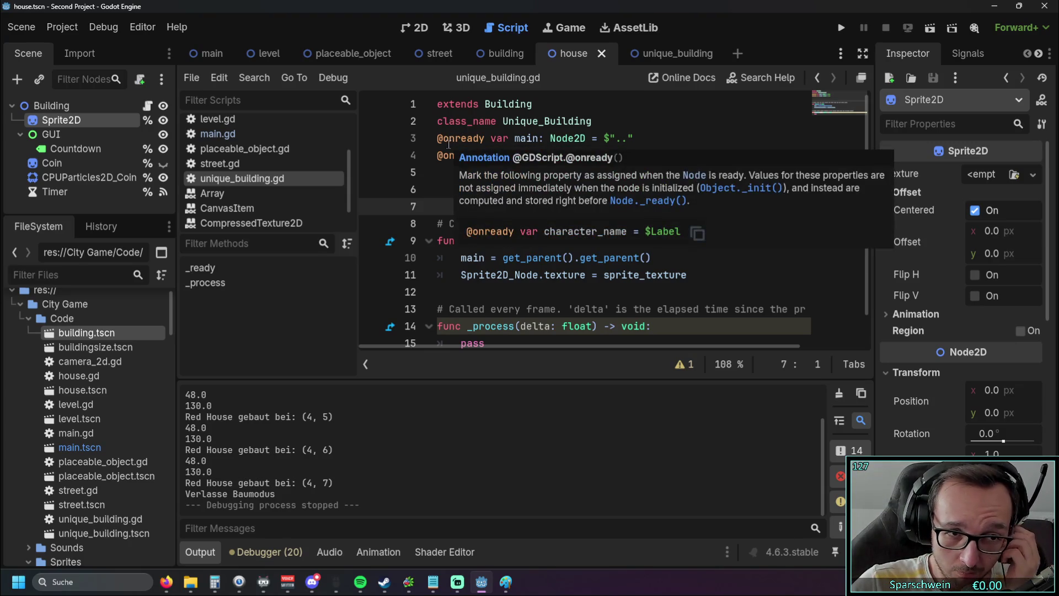
{"action": "left_click", "coordinate": [653, 64]}
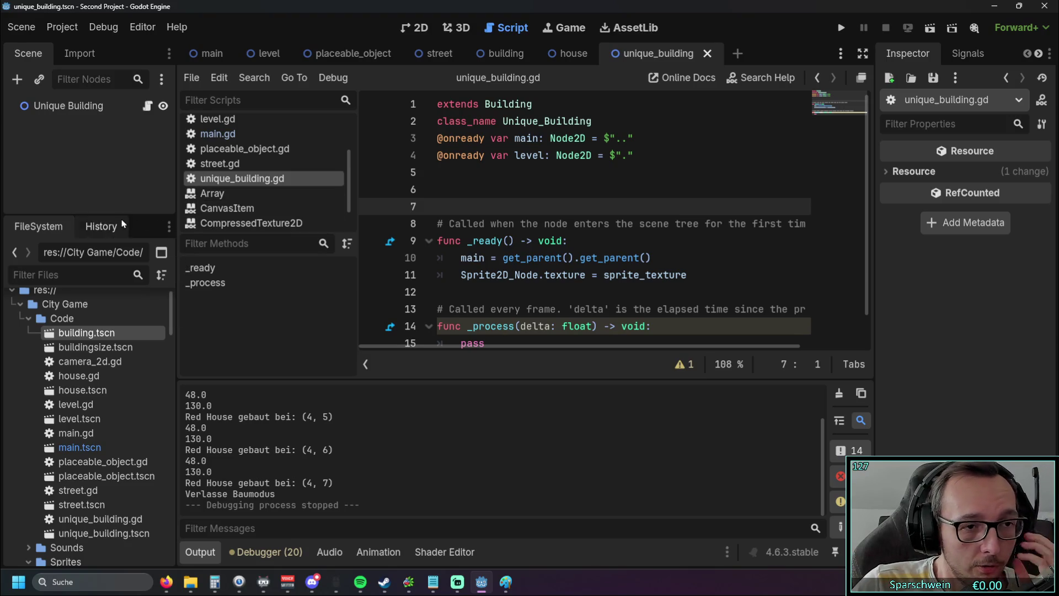
{"action": "mouse_move", "coordinate": [111, 214]}
{"action": "left_mouse_down"}
{"action": "mouse_move", "coordinate": [111, 338]}
{"action": "mouse_move", "coordinate": [124, 308]}
{"action": "left_mouse_up"}
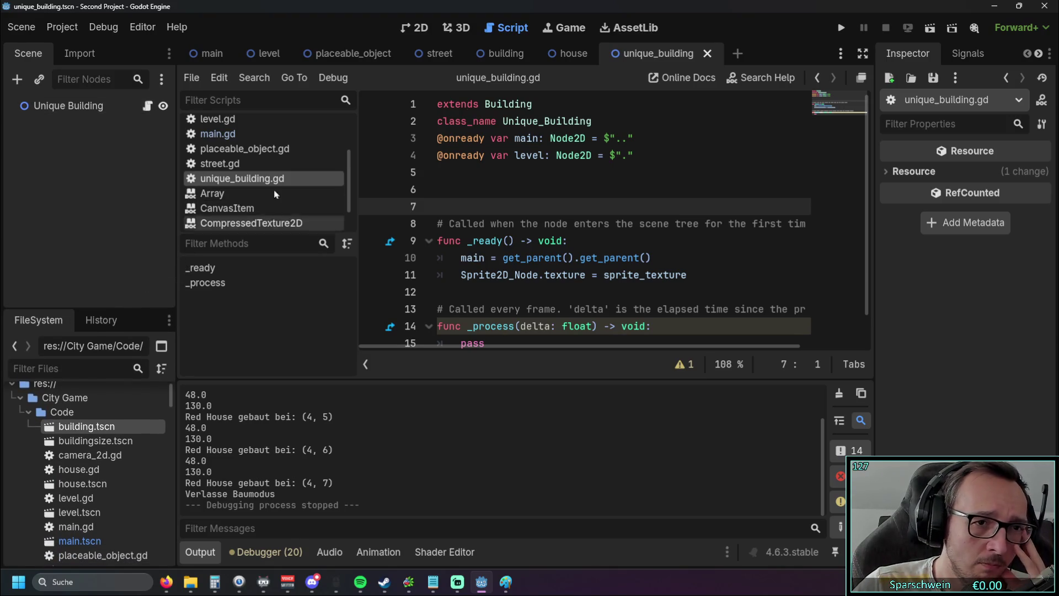
{"action": "left_click", "coordinate": [559, 54]}
{"action": "left_click", "coordinate": [498, 54]}
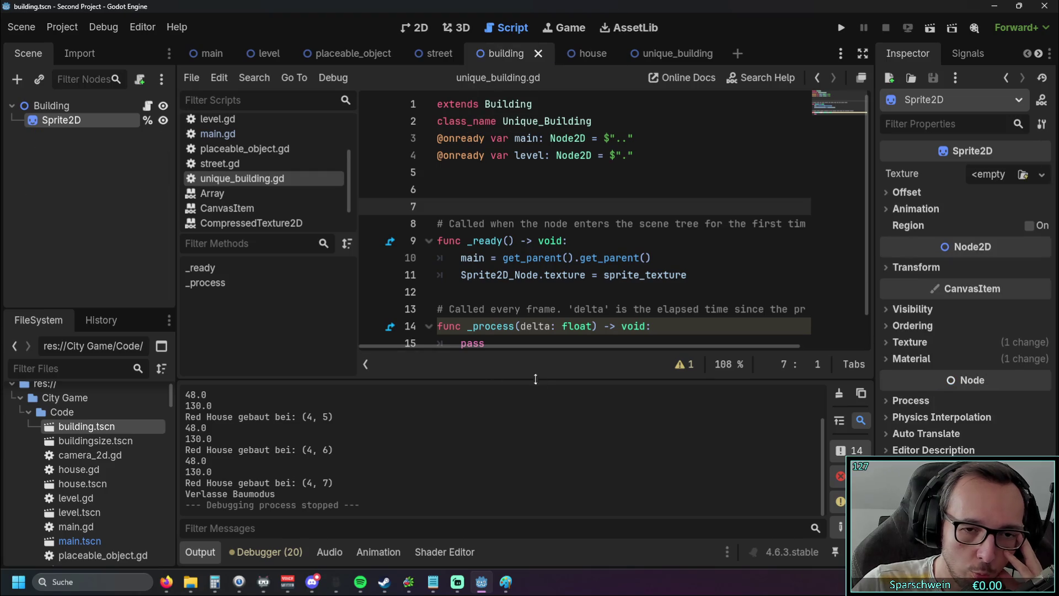
{"action": "left_click", "coordinate": [213, 551]}
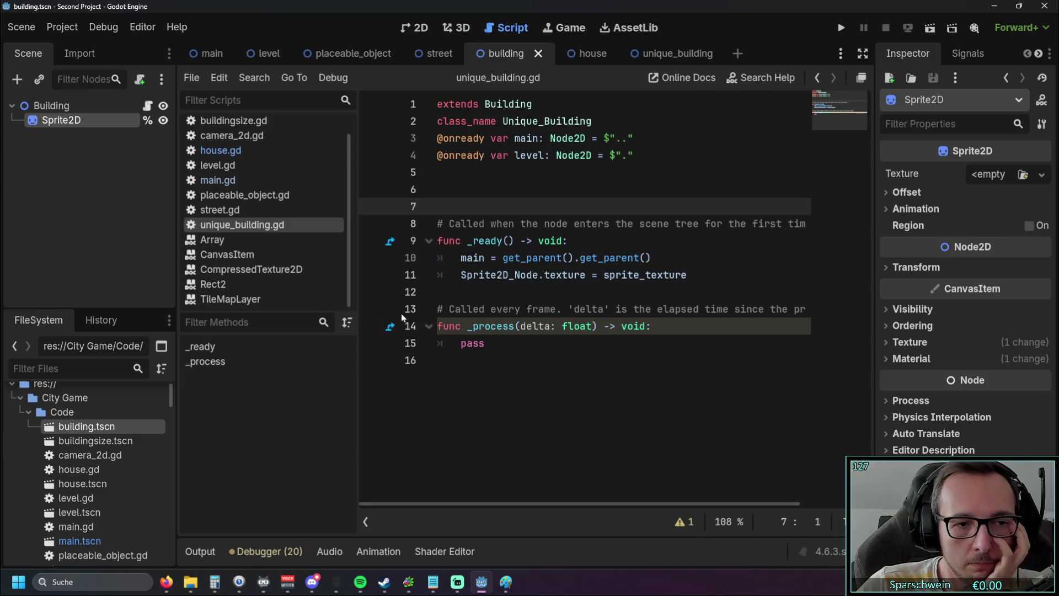
{"action": "left_click_drag", "start_coordinate": [265, 312], "coordinate": [263, 358]}
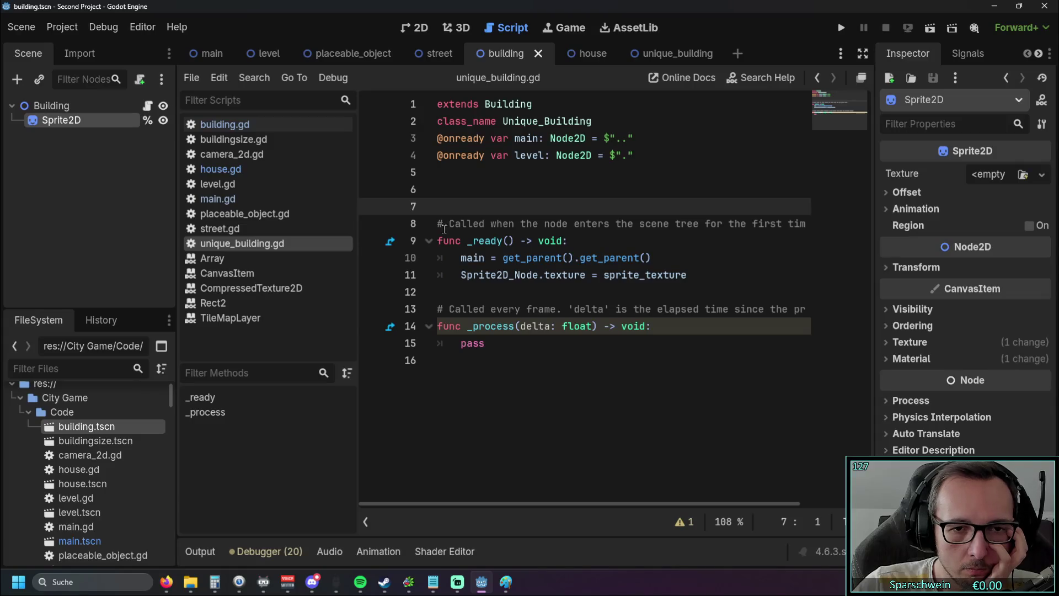
{"action": "mouse_move", "coordinate": [478, 160]}
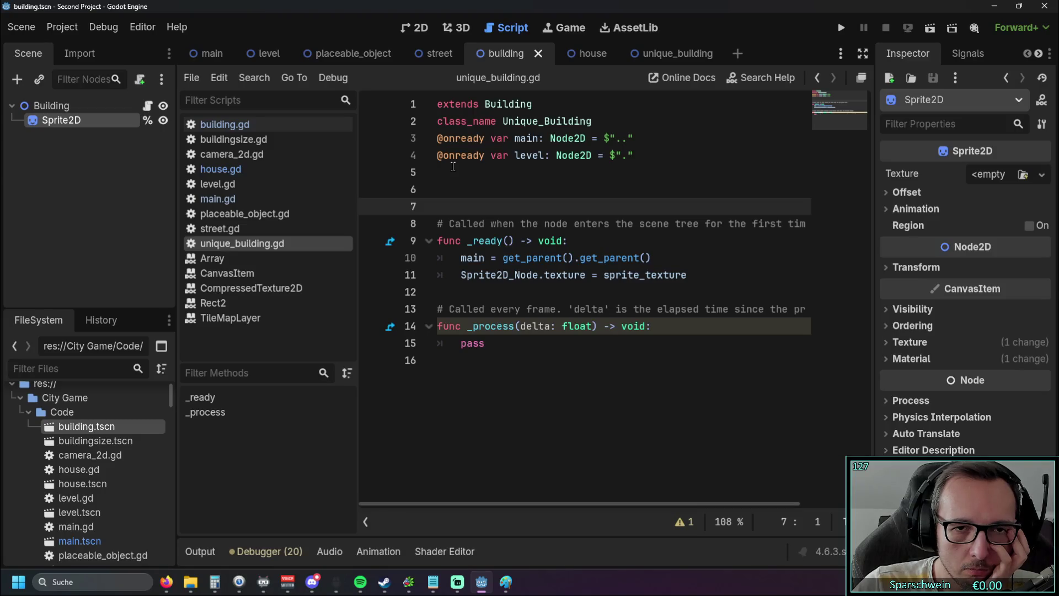
{"action": "left_click_drag", "start_coordinate": [453, 165], "coordinate": [409, 141]}
{"action": "key", "text": "ctrl+c"}
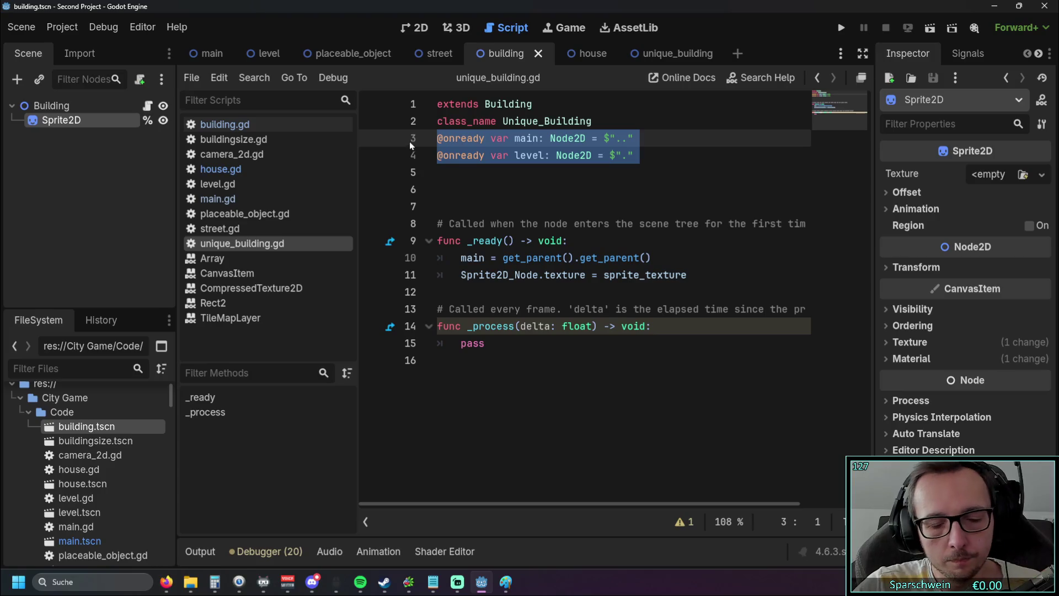
{"action": "key", "text": "BackSpace"}
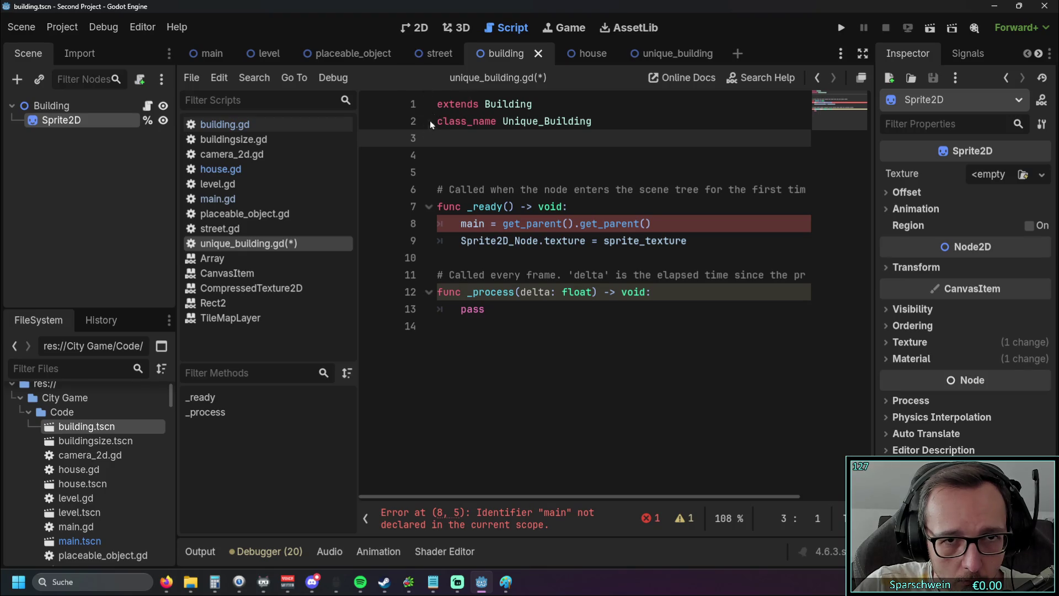
Paste main and level below class_name Building in building.gd and test-run, selecting house.gd's duplicates
{"action": "left_click", "coordinate": [276, 126]}
{"action": "left_click", "coordinate": [458, 138]}
{"action": "key", "text": "ctrl+v"}
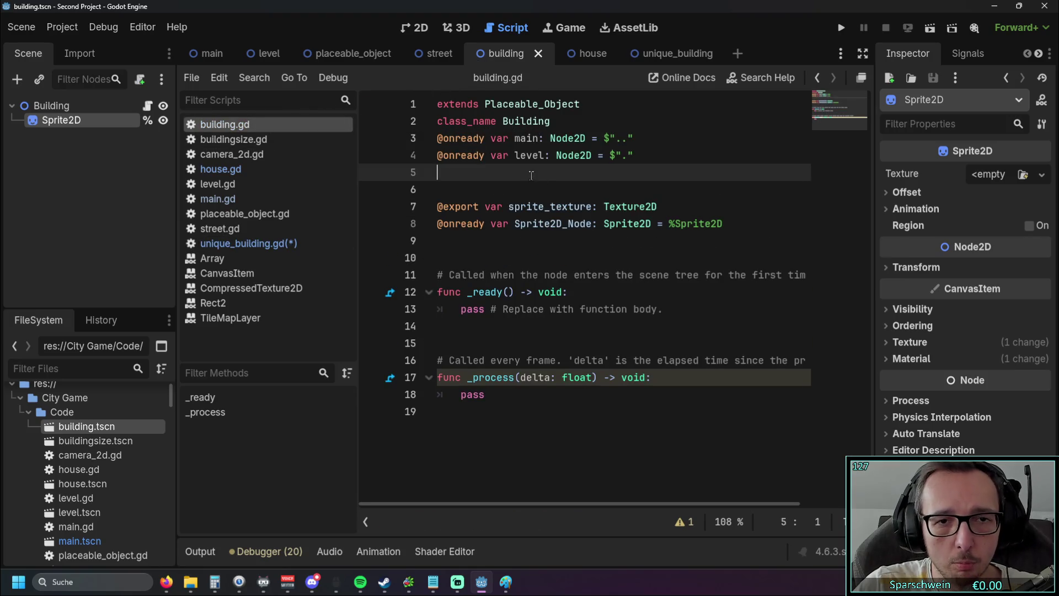
{"action": "left_click", "coordinate": [526, 185]}
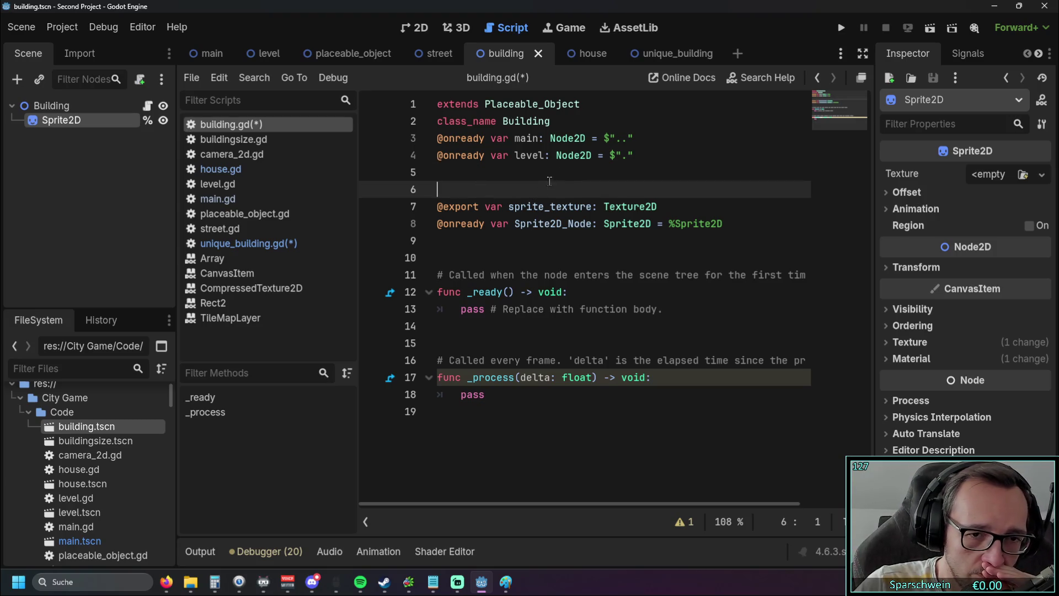
{"action": "left_click", "coordinate": [837, 35]}
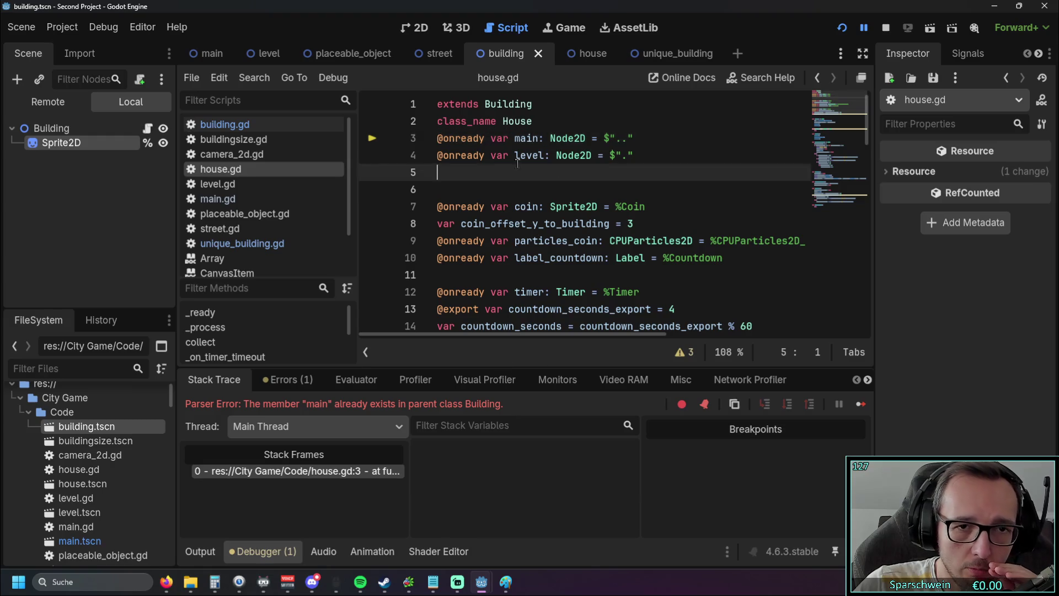
{"action": "left_click_drag", "start_coordinate": [438, 172], "coordinate": [406, 144]}
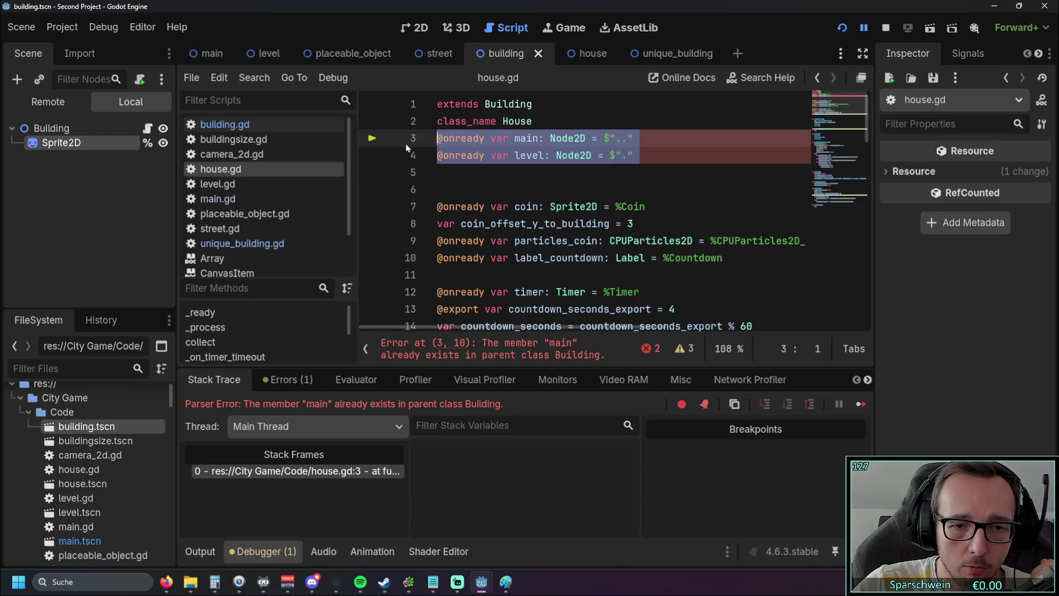
Delete house.gd's duplicate main and level lines, then run the game and build three red houses
{"action": "key", "text": "BackSpace"}
{"action": "key", "text": "BackSpace"}
{"action": "left_click", "coordinate": [841, 27]}
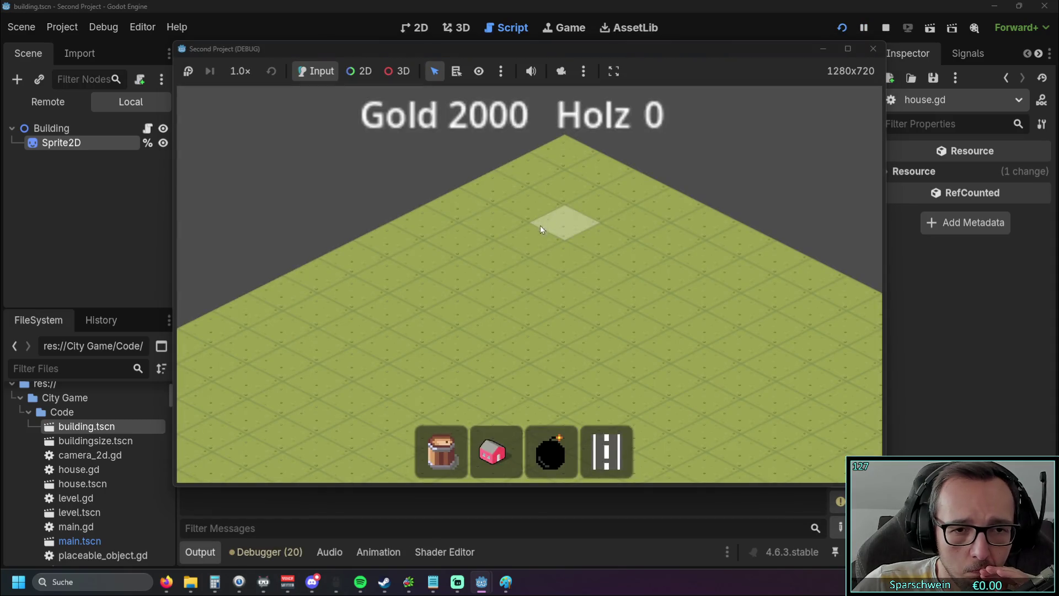
{"action": "left_click", "coordinate": [496, 451]}
{"action": "left_click", "coordinate": [513, 286]}
{"action": "left_click", "coordinate": [549, 270]}
{"action": "left_click", "coordinate": [585, 252]}
{"action": "right_click", "coordinate": [517, 299]}
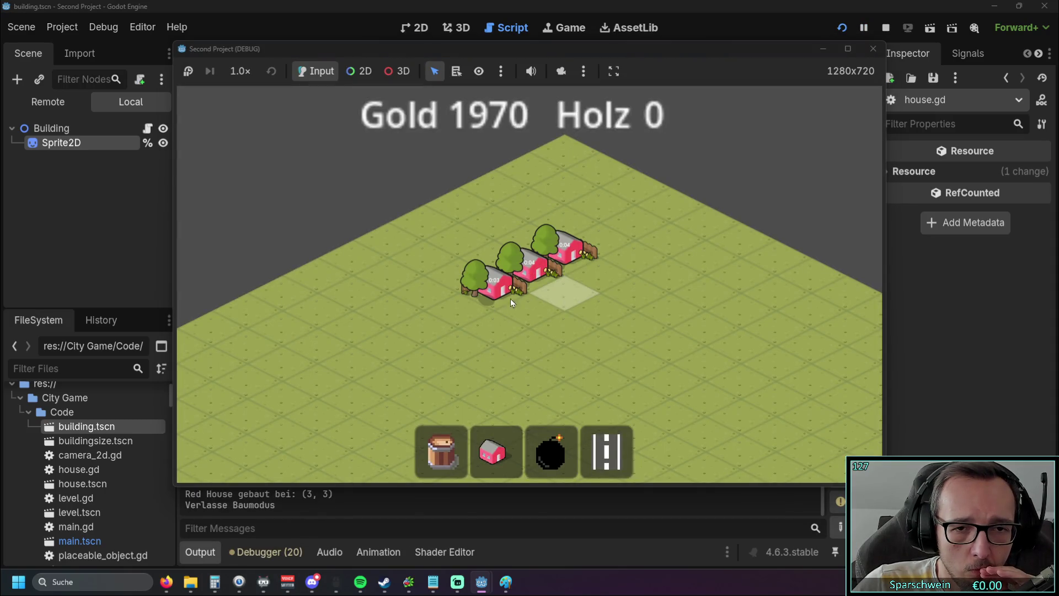
Demolish the three red houses, stop the game and return to the Unique Building scene
{"action": "key", "text": "3"}
{"action": "left_click", "coordinate": [494, 284]}
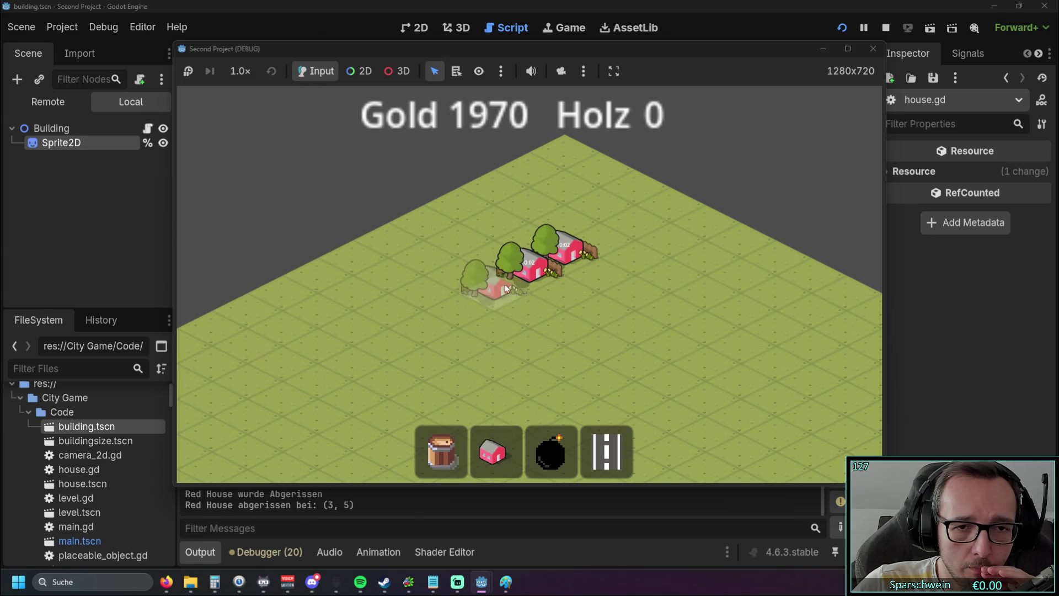
{"action": "left_click", "coordinate": [530, 265]}
{"action": "left_click", "coordinate": [569, 250]}
{"action": "right_click", "coordinate": [695, 194]}
{"action": "left_click", "coordinate": [873, 48]}
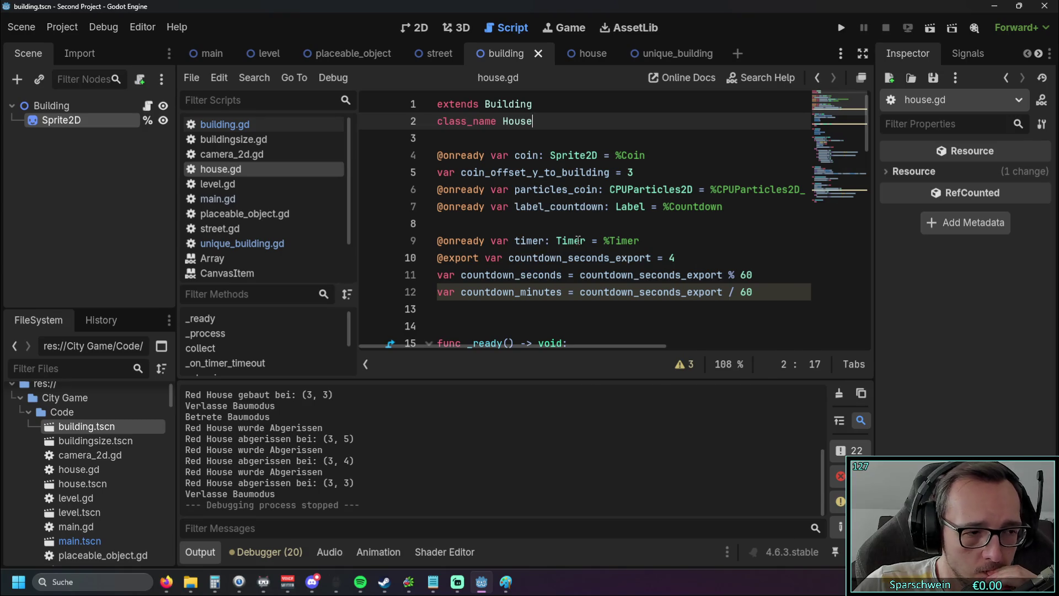
{"action": "mouse_move", "coordinate": [574, 240]}
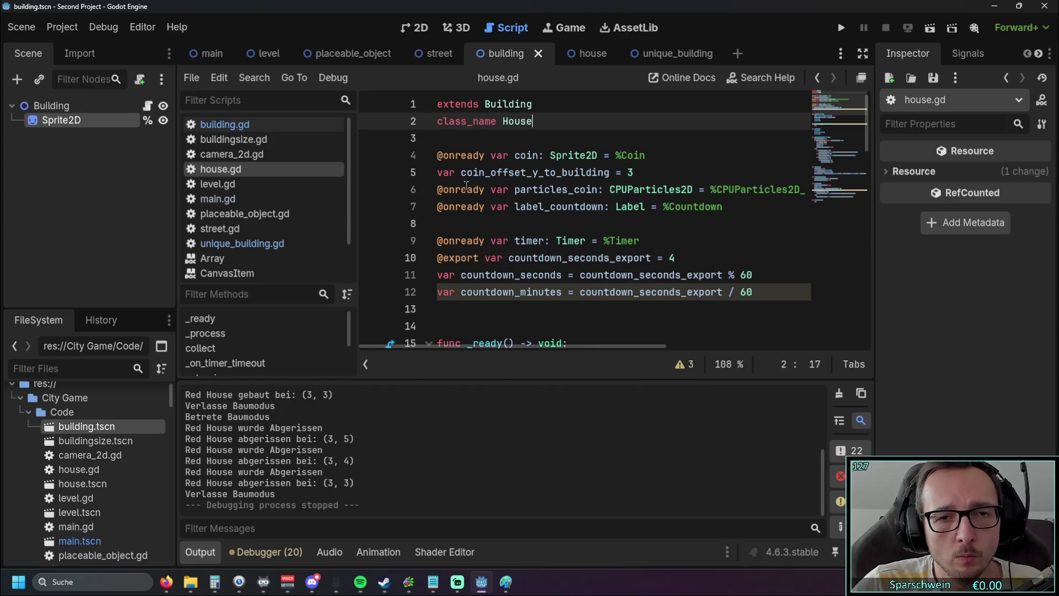
{"action": "left_click", "coordinate": [670, 54]}
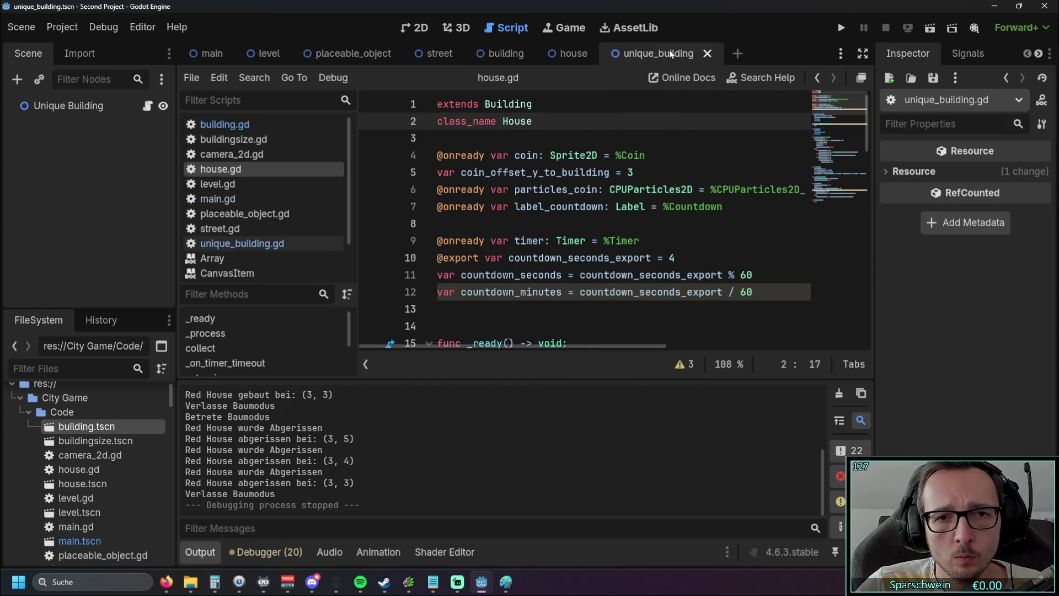
Open level.gd from the level scene, hide the Output panel and read _construct_unique's sprite_texture assignment
{"action": "left_click", "coordinate": [253, 55]}
{"action": "scroll", "coordinate": [440, 197], "scroll_direction": "down", "scroll_amount": 3}
{"action": "scroll", "coordinate": [440, 197], "scroll_direction": "up", "scroll_amount": 3}
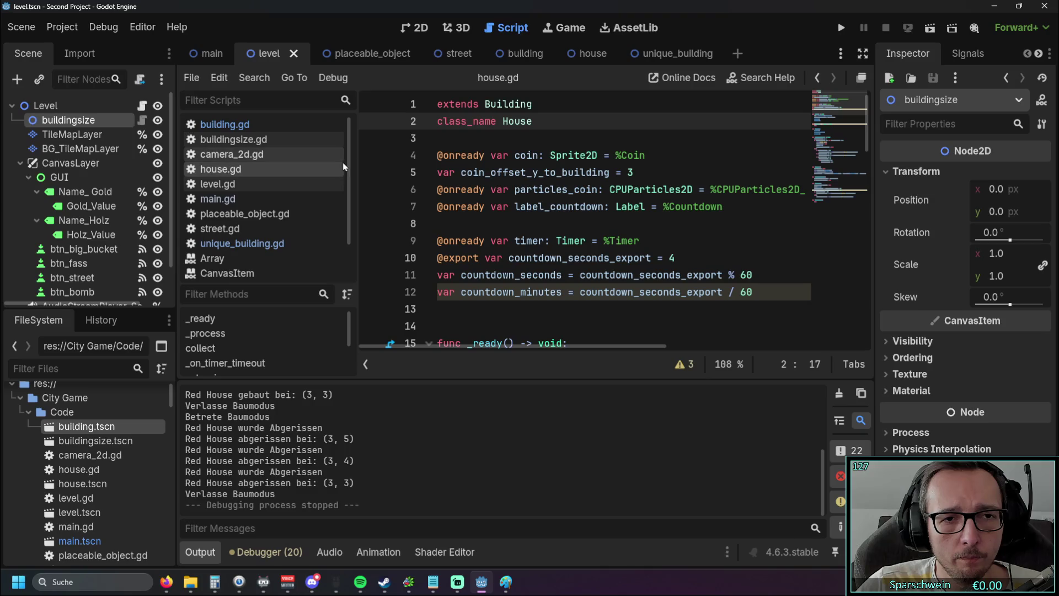
{"action": "scroll", "coordinate": [352, 158], "scroll_direction": "down", "scroll_amount": 1}
{"action": "scroll", "coordinate": [357, 126], "scroll_direction": "up", "scroll_amount": 1}
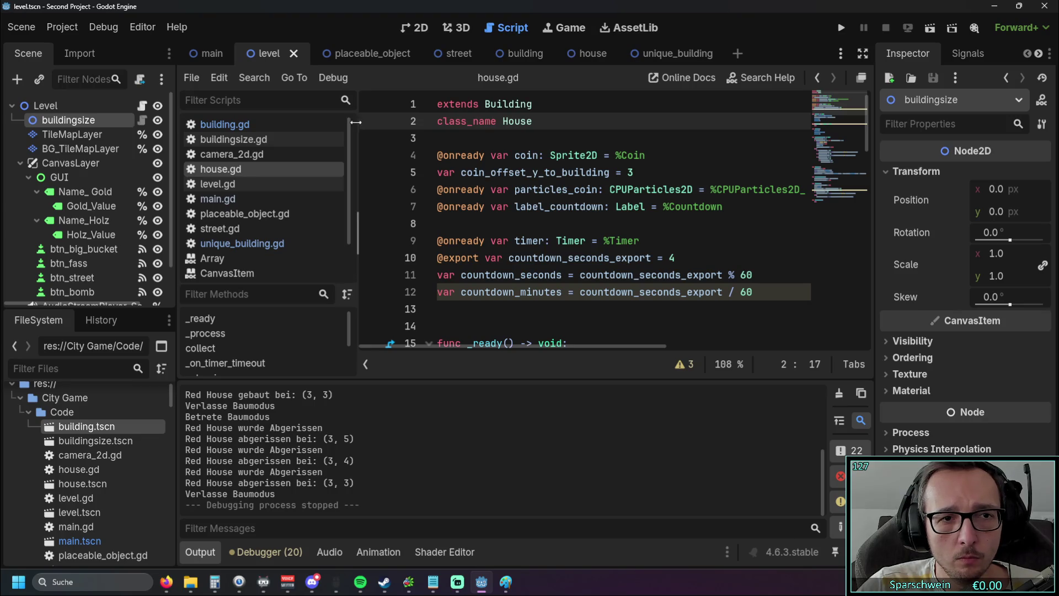
{"action": "left_click", "coordinate": [218, 184]}
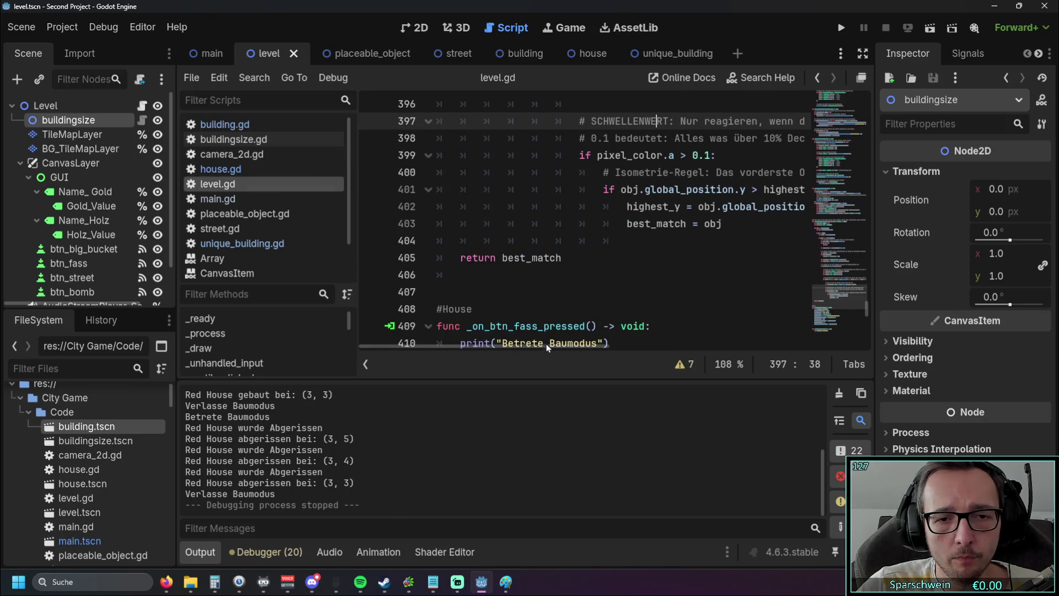
{"action": "left_click", "coordinate": [202, 554]}
{"action": "scroll", "coordinate": [505, 359], "scroll_direction": "up", "scroll_amount": 8}
{"action": "scroll", "coordinate": [505, 360], "scroll_direction": "up", "scroll_amount": 5}
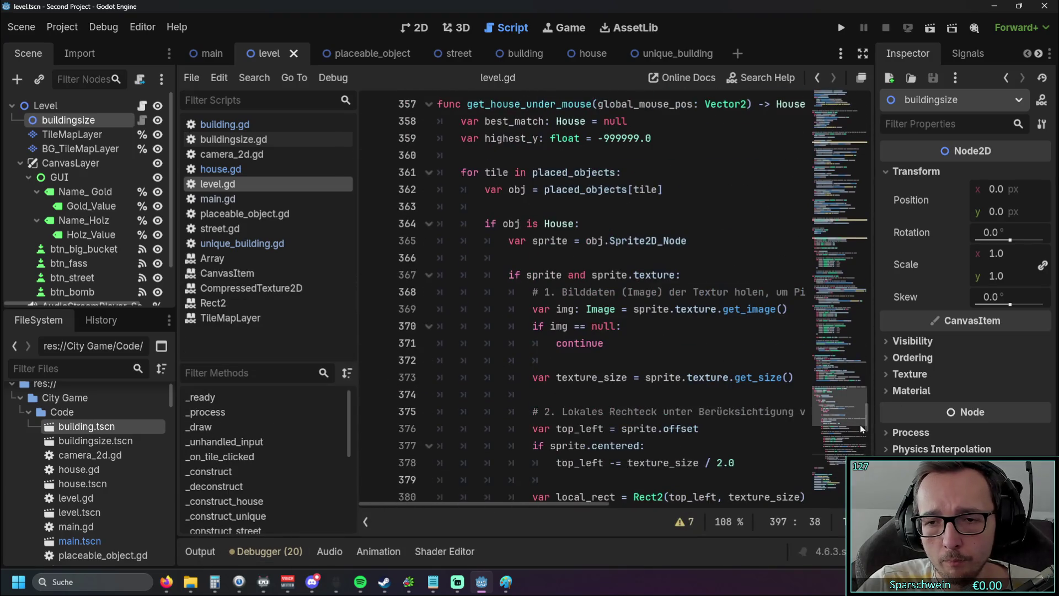
{"action": "scroll", "coordinate": [864, 421], "scroll_direction": "up", "scroll_amount": 3}
{"action": "left_click_drag", "start_coordinate": [866, 415], "coordinate": [856, 298]}
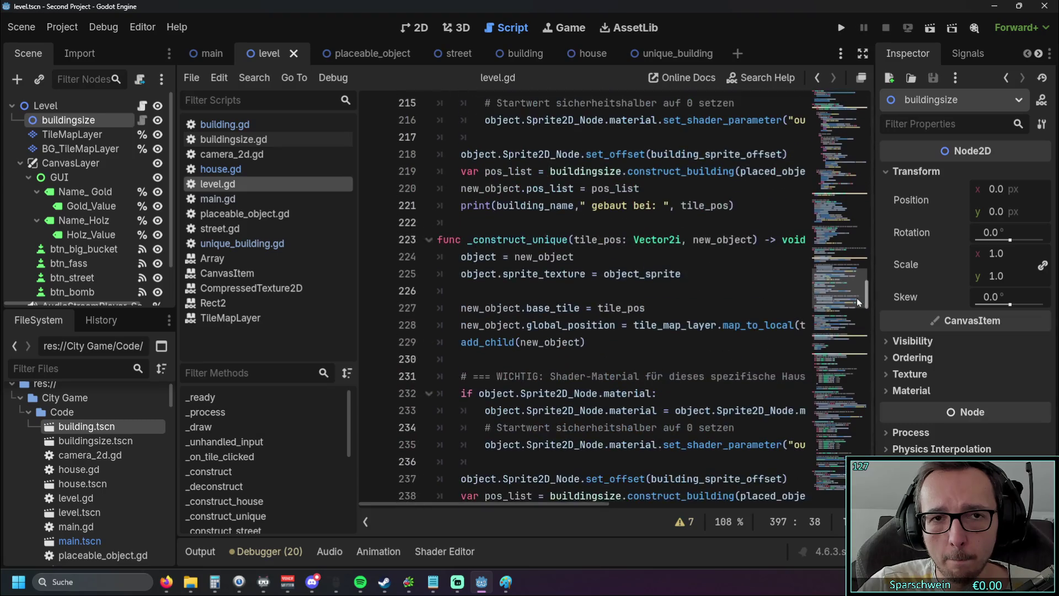
{"action": "left_click", "coordinate": [678, 53]}
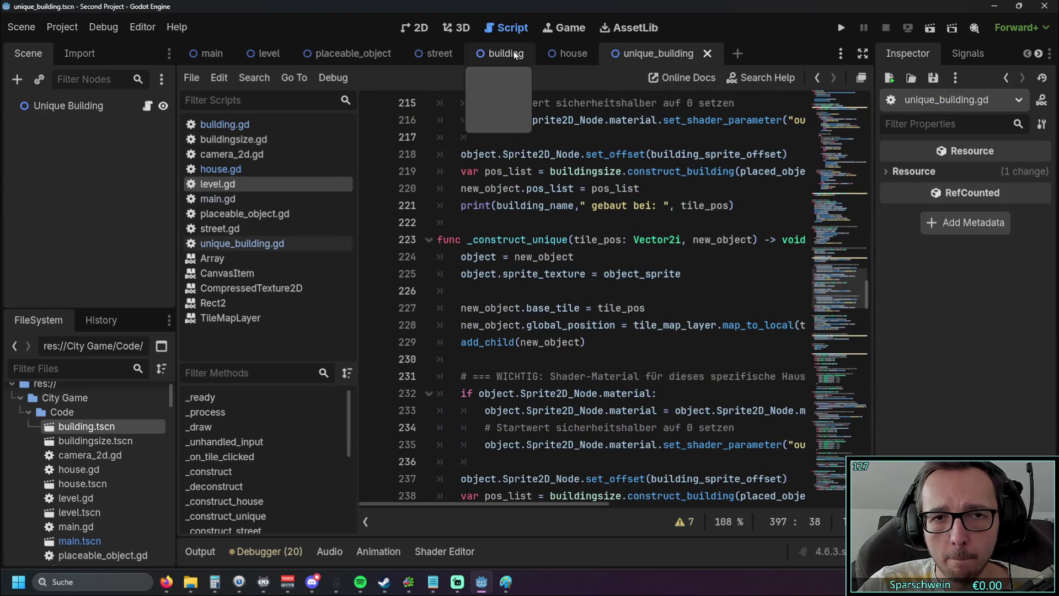
Run the project with F5, place a building and inspect the failing texture line
{"action": "key", "text": "F5"}
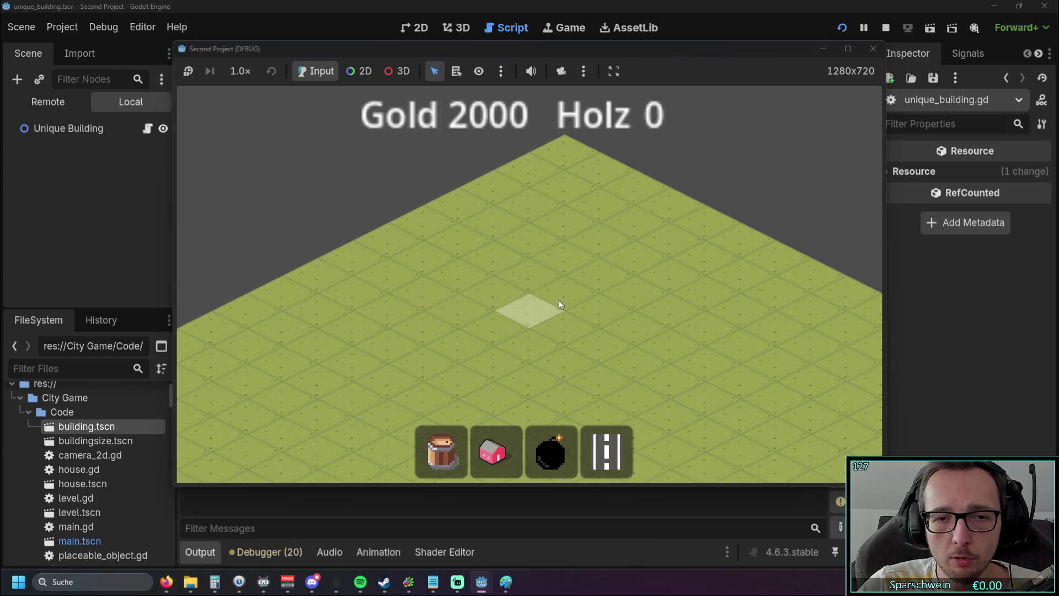
{"action": "left_click", "coordinate": [560, 303]}
{"action": "left_click", "coordinate": [539, 246]}
{"action": "key", "text": "Down"}
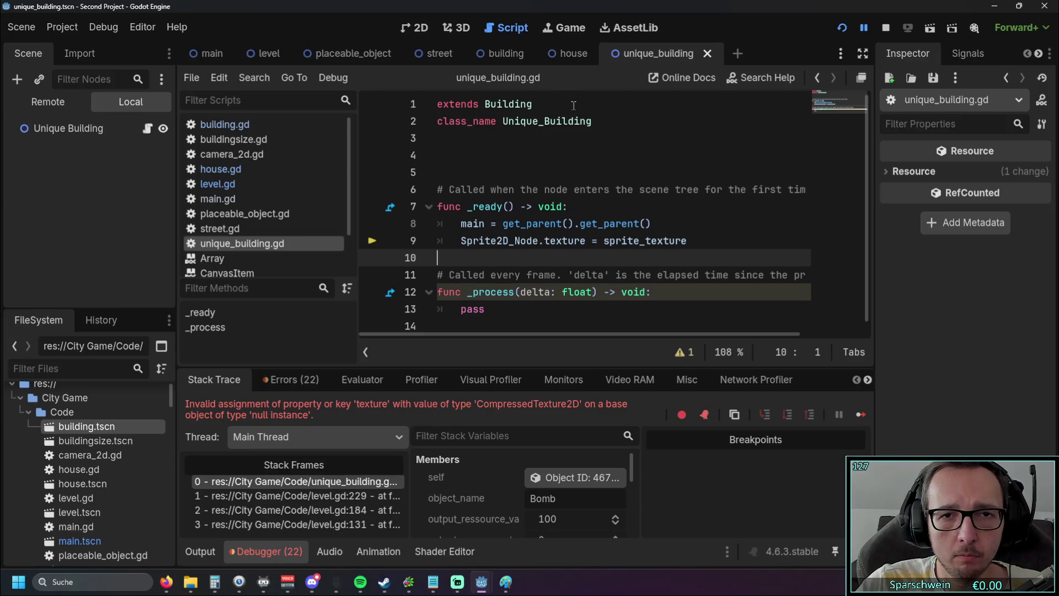
Restart, then place a house, a big bucket and a bomb to hit the null-instance error at line 9
{"action": "left_click", "coordinate": [842, 29]}
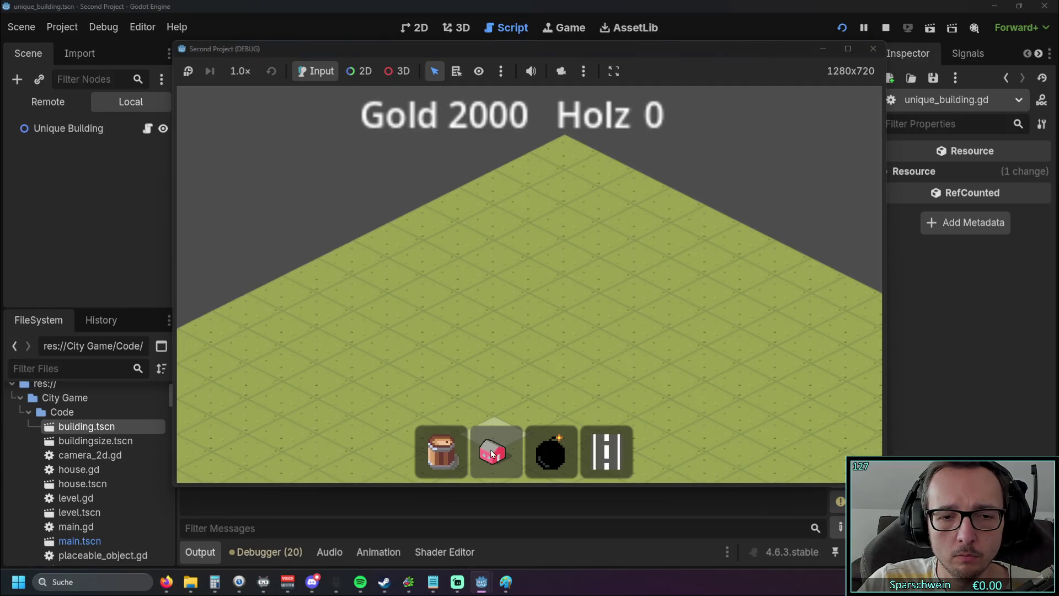
{"action": "left_click", "coordinate": [492, 451]}
{"action": "left_click", "coordinate": [525, 326]}
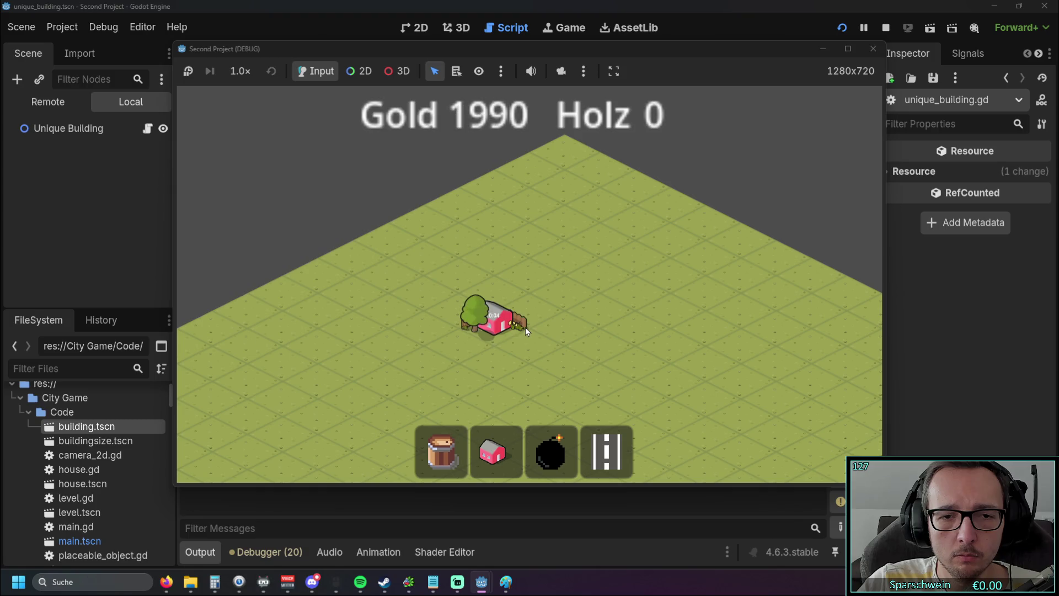
{"action": "left_click", "coordinate": [546, 378]}
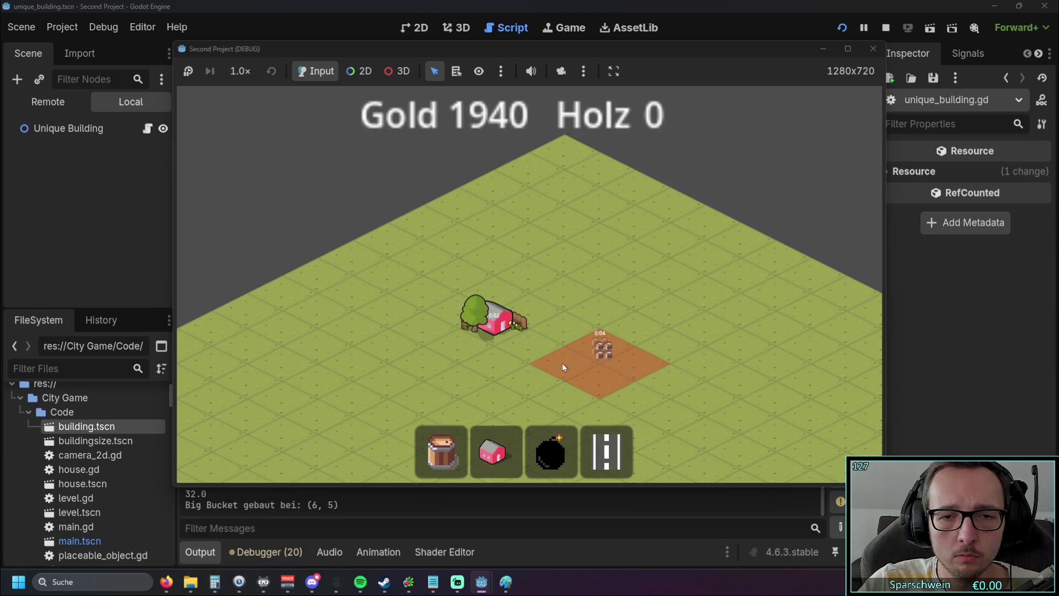
{"action": "left_click", "coordinate": [594, 245]}
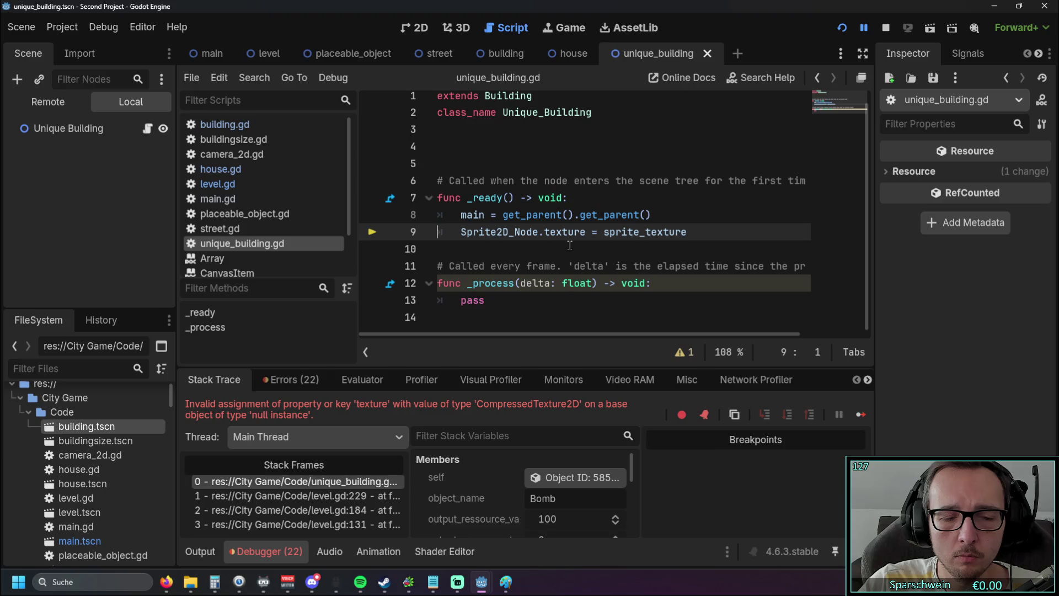
{"action": "left_click", "coordinate": [548, 249]}
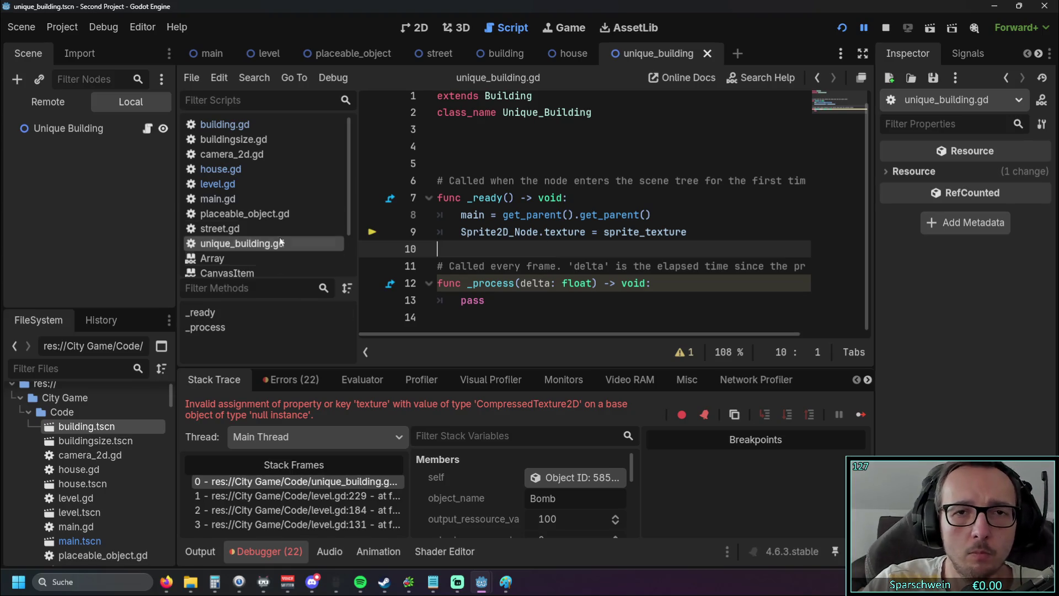
Flip through the house, building and unique_building scenes
{"action": "left_click", "coordinate": [573, 53]}
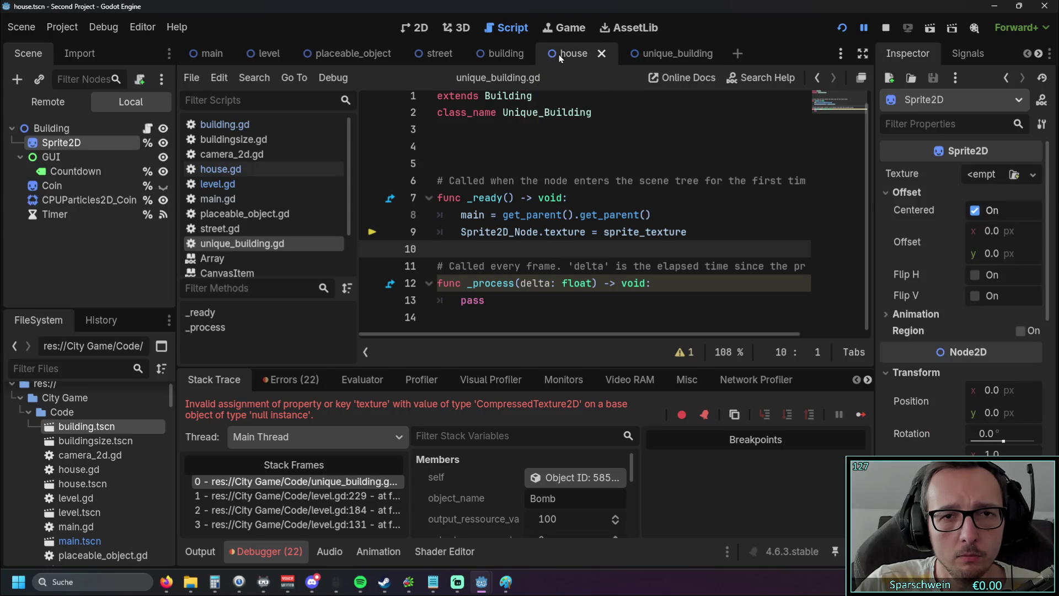
{"action": "left_click", "coordinate": [506, 53]}
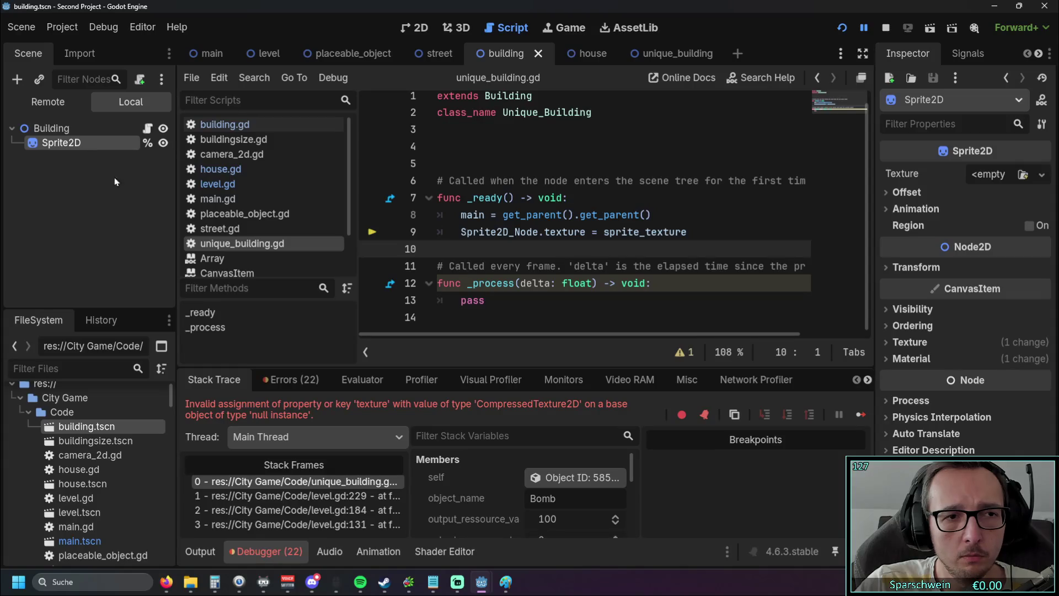
{"action": "left_click", "coordinate": [667, 53]}
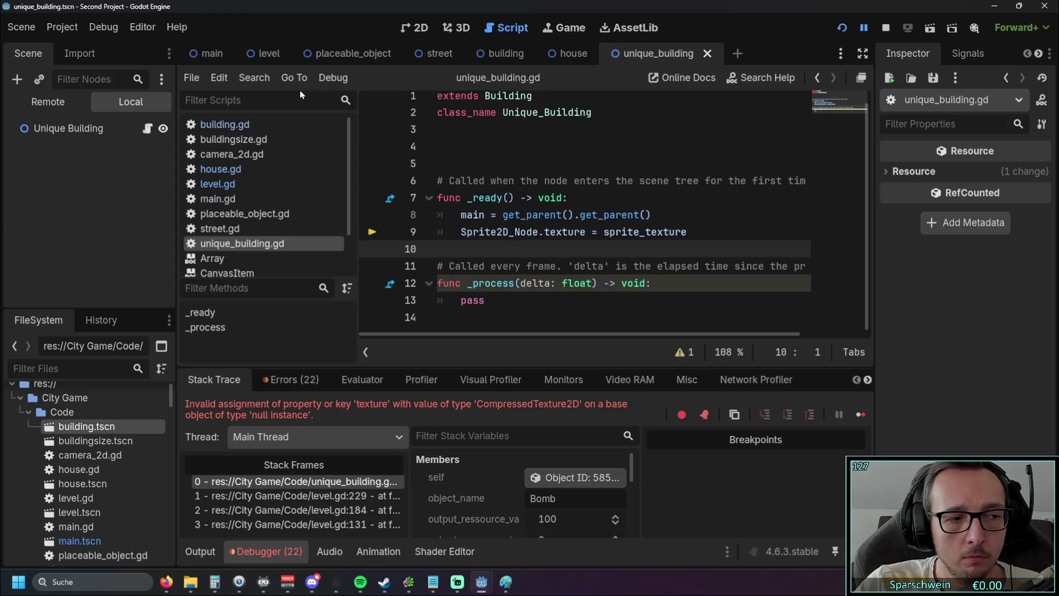
Switch between the building and unique_building scenes and review building.gd's sprite_texture and Sprite2D_Node declarations
{"action": "left_click", "coordinate": [497, 54]}
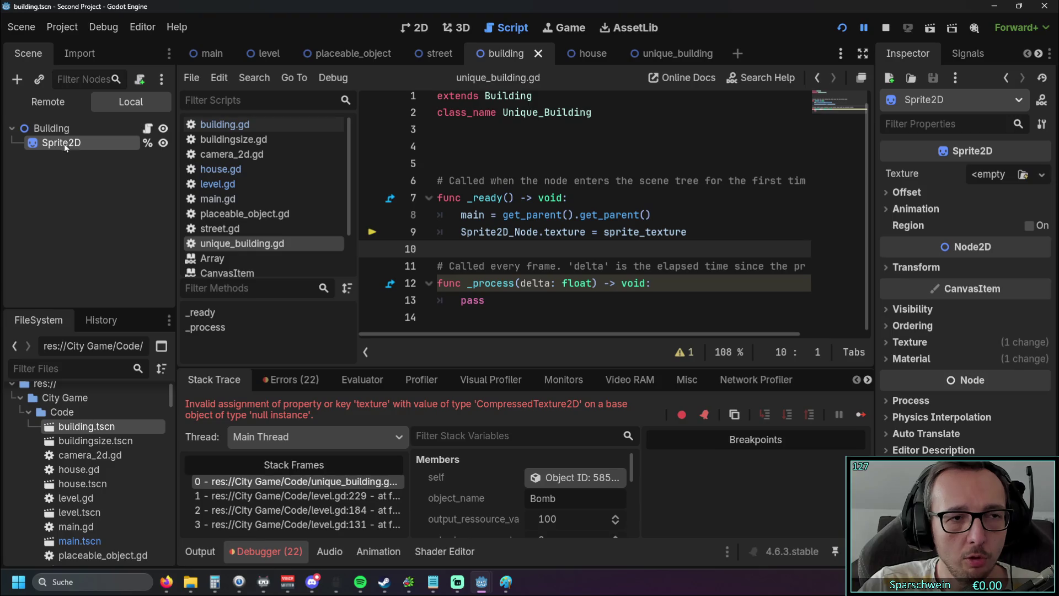
{"action": "left_click", "coordinate": [667, 53]}
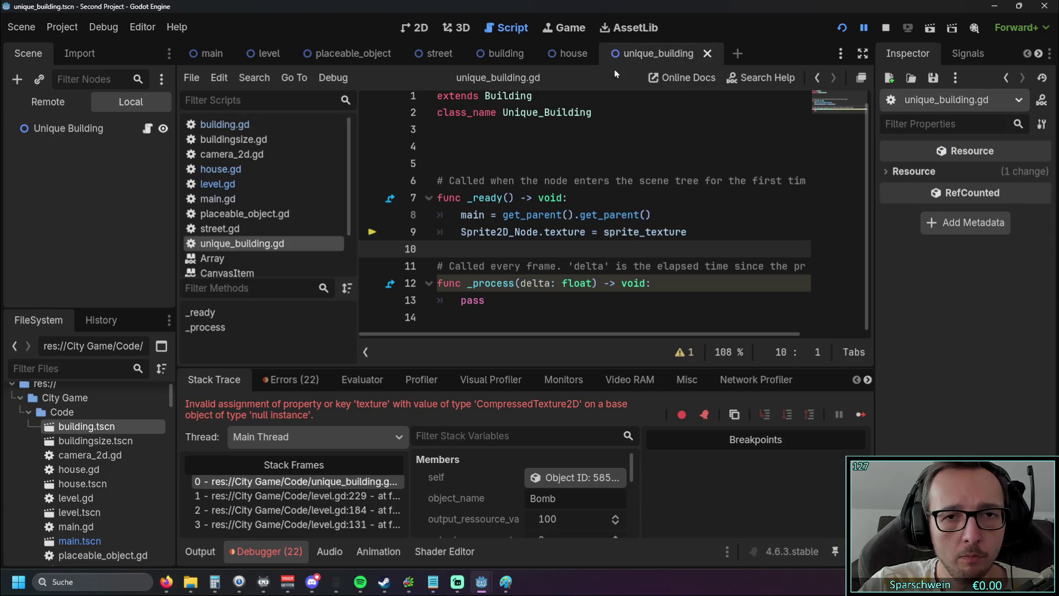
{"action": "left_click", "coordinate": [506, 53]}
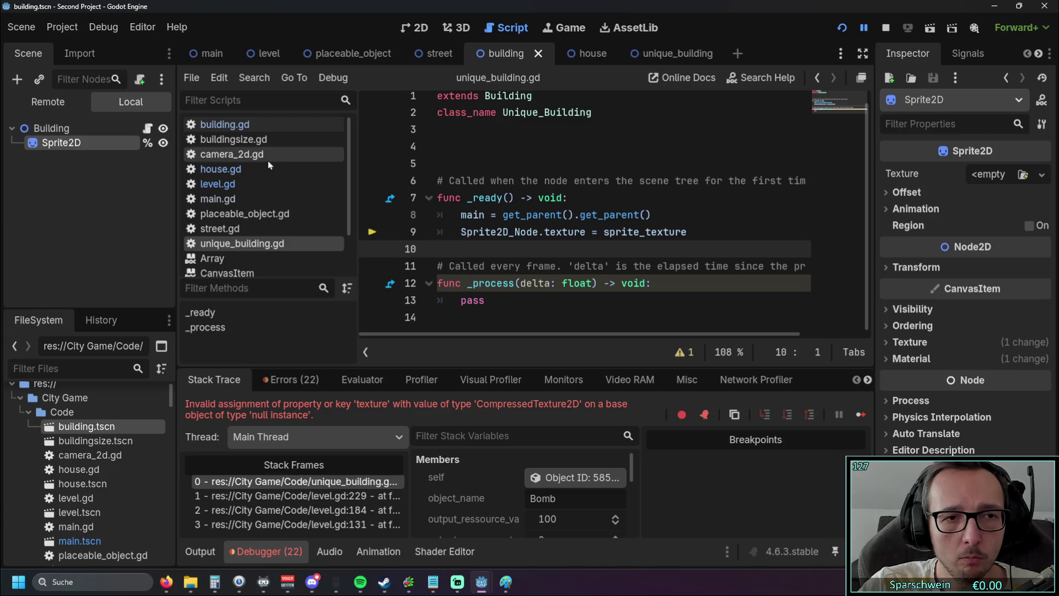
{"action": "left_click", "coordinate": [254, 126]}
{"action": "scroll", "coordinate": [551, 173], "scroll_direction": "down", "scroll_amount": 2}
{"action": "scroll", "coordinate": [551, 173], "scroll_direction": "up", "scroll_amount": 2}
{"action": "scroll", "coordinate": [551, 173], "scroll_direction": "down", "scroll_amount": 1}
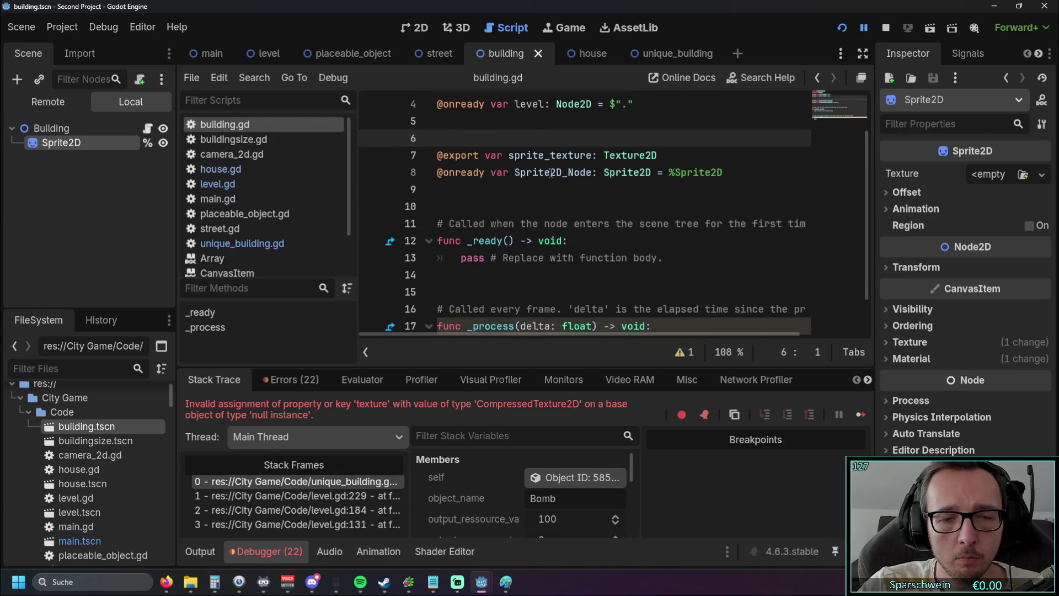
{"action": "scroll", "coordinate": [551, 173], "scroll_direction": "up", "scroll_amount": 1}
Open unique_building.gd and select the two _ready lines that set main and Sprite2D_Node.texture
{"action": "left_click", "coordinate": [676, 53]}
{"action": "left_click", "coordinate": [502, 52]}
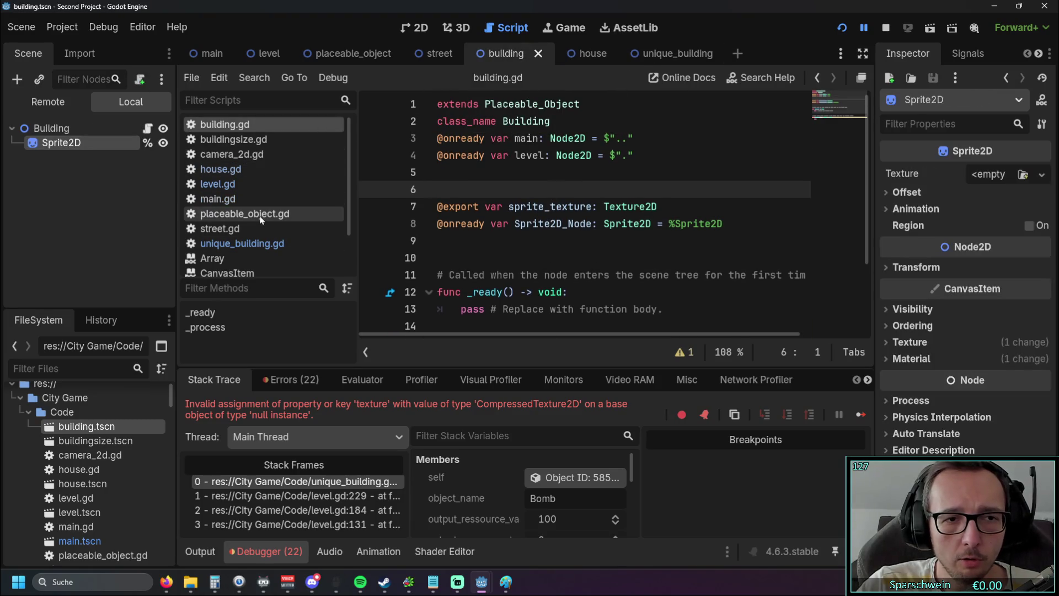
{"action": "left_click", "coordinate": [271, 248]}
{"action": "mouse_move", "coordinate": [686, 232]}
{"action": "left_mouse_down"}
{"action": "mouse_move", "coordinate": [402, 237]}
{"action": "mouse_move", "coordinate": [365, 220]}
{"action": "left_mouse_up"}
{"action": "key", "text": "ctrl+c"}
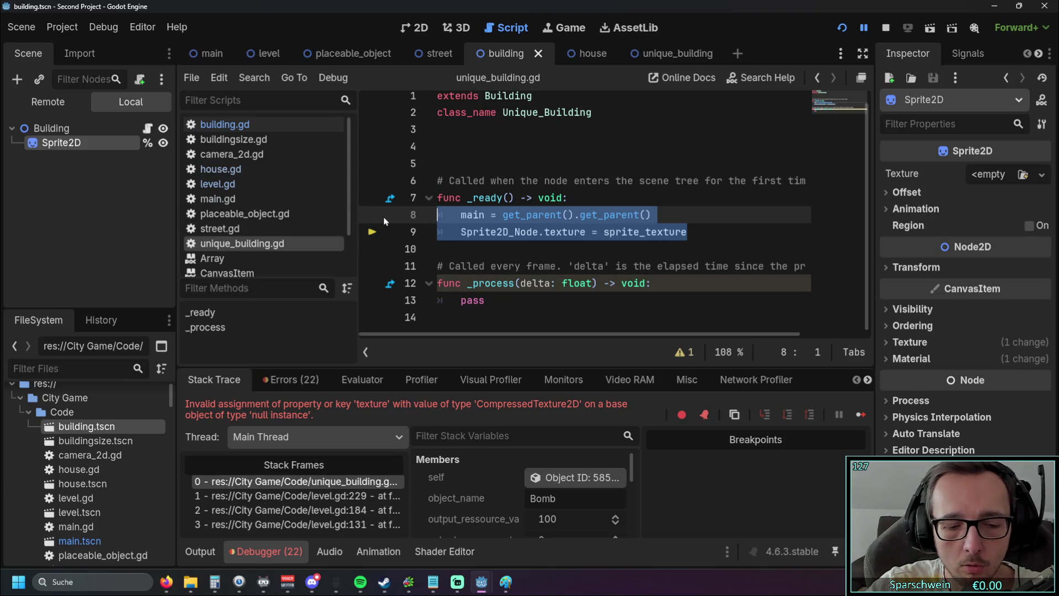
Cut the two setup lines from unique_building.gd's _ready, leaving only pass
{"action": "key", "text": "Delete"}
{"action": "key", "text": "Tab"}
{"action": "type", "text": "pass"}
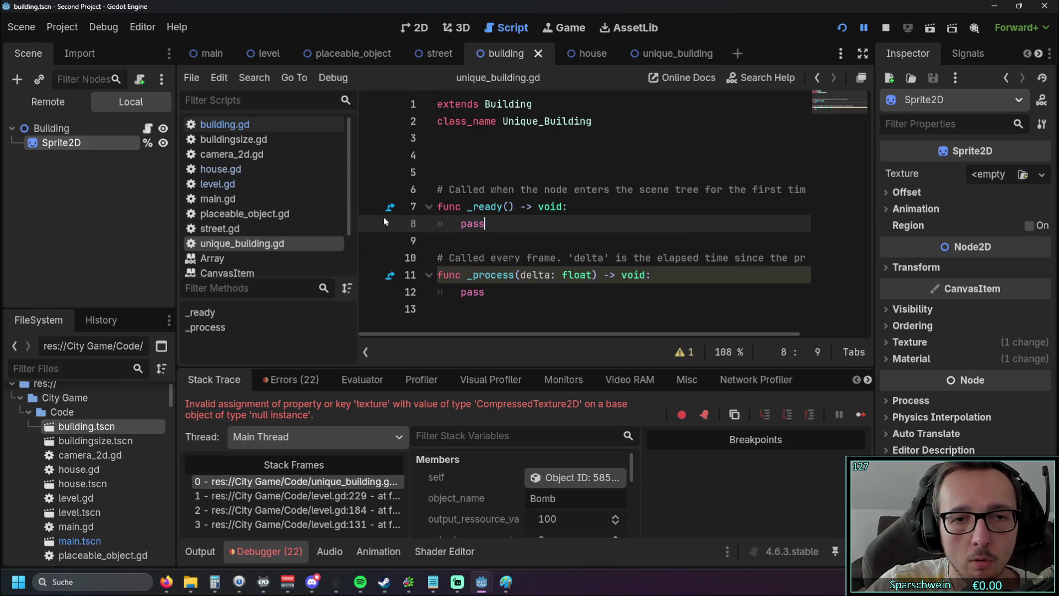
{"action": "left_click", "coordinate": [565, 236]}
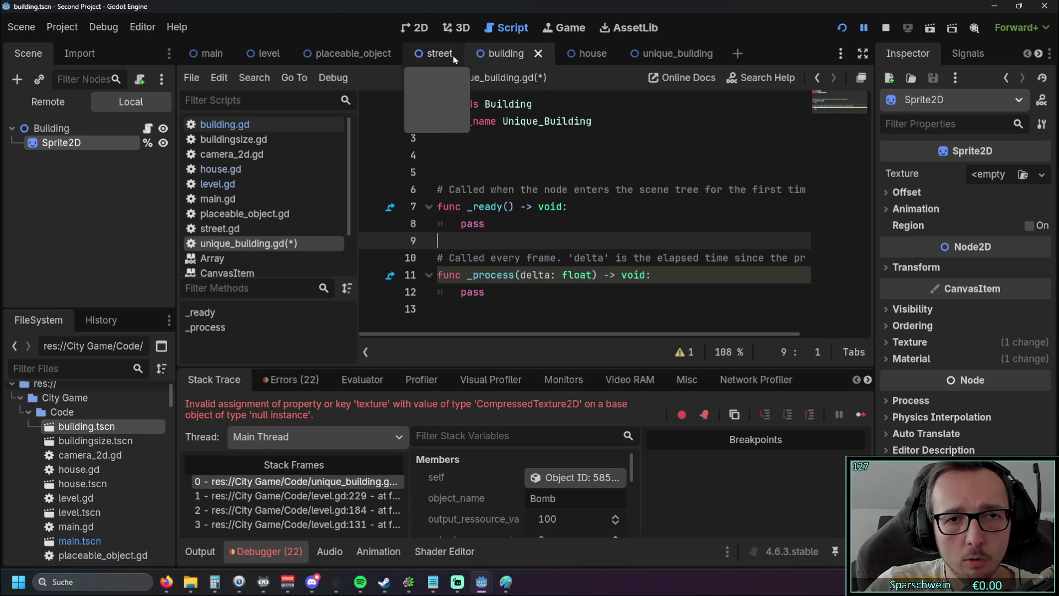
Paste the main and texture setup into building.gd's _ready in place of pass, then run with F5
{"action": "left_click", "coordinate": [259, 125]}
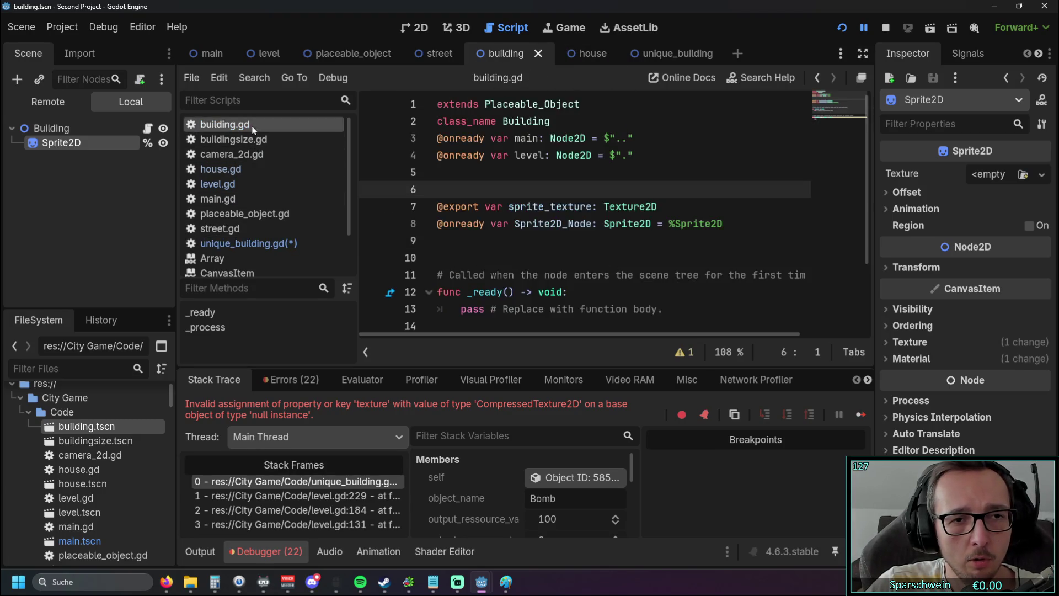
{"action": "scroll", "coordinate": [518, 227], "scroll_direction": "down", "scroll_amount": 2}
{"action": "left_click_drag", "start_coordinate": [559, 242], "coordinate": [444, 214]}
{"action": "key", "text": "ctrl+v"}
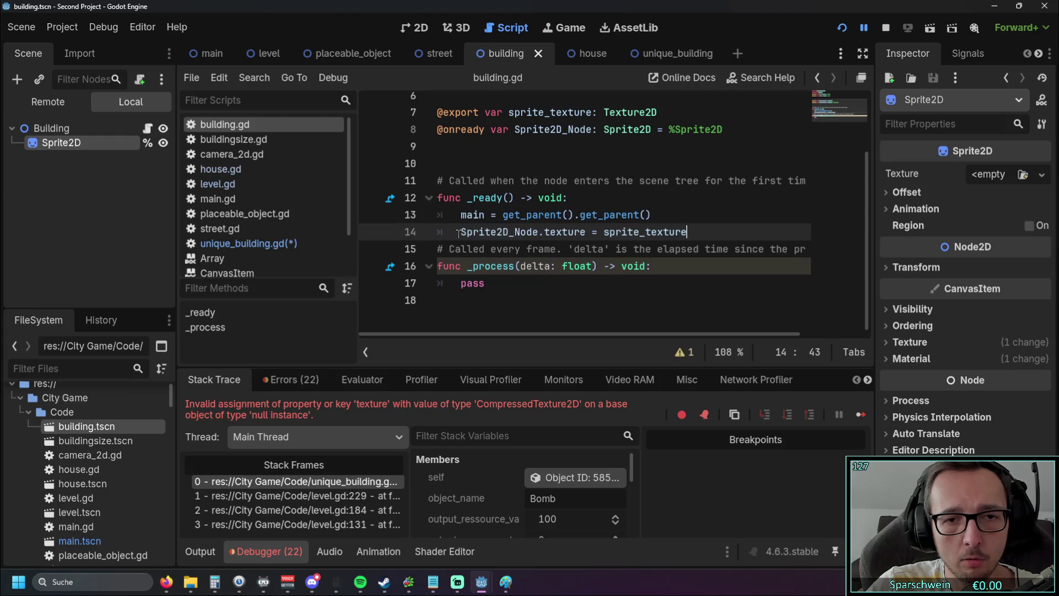
{"action": "key", "text": "Return"}
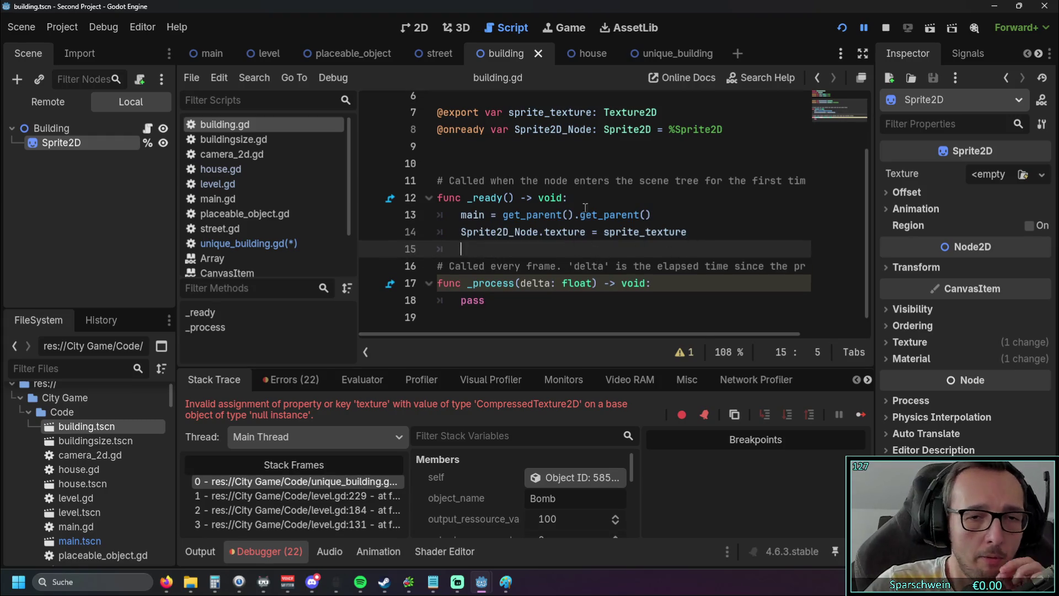
{"action": "key", "text": "F5"}
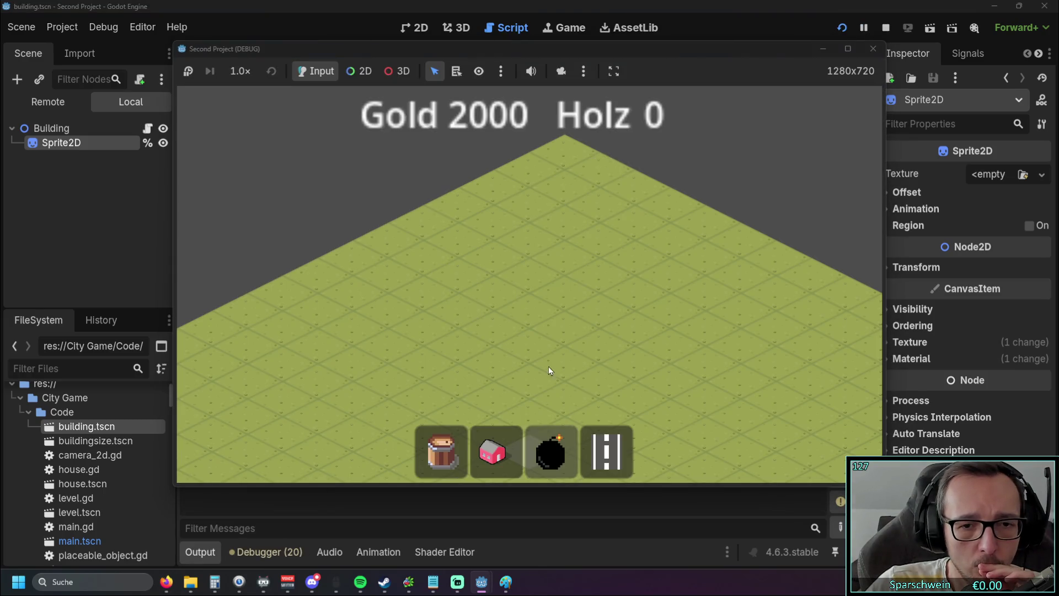
Place a building in the running game, hit the level.gd line 232 'material' null error, then restart
{"action": "left_click", "coordinate": [542, 309]}
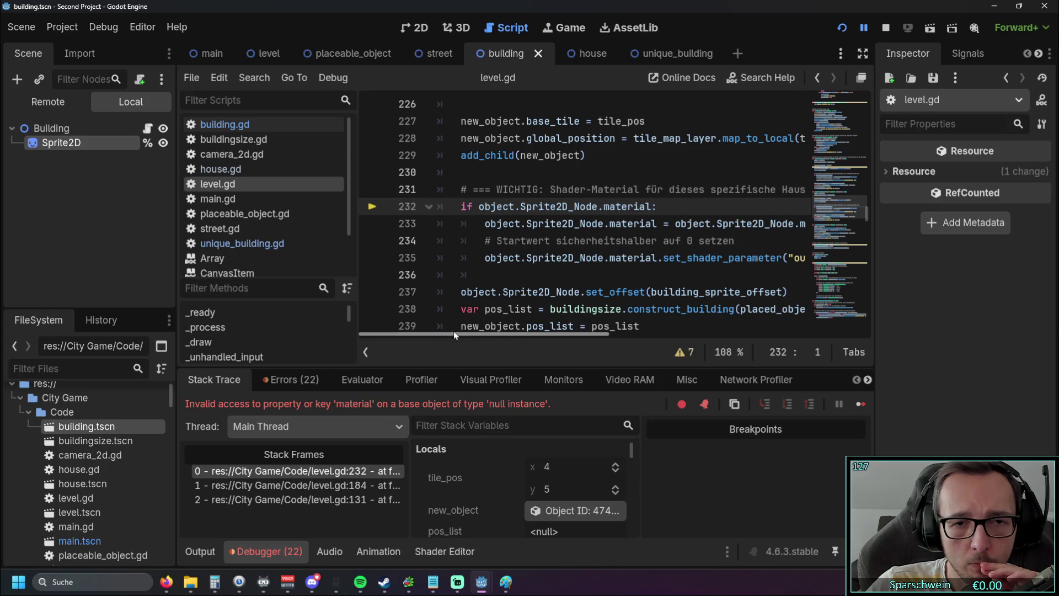
{"action": "mouse_move", "coordinate": [467, 327]}
{"action": "left_mouse_down"}
{"action": "mouse_move", "coordinate": [627, 328]}
{"action": "mouse_move", "coordinate": [375, 321]}
{"action": "left_mouse_up"}
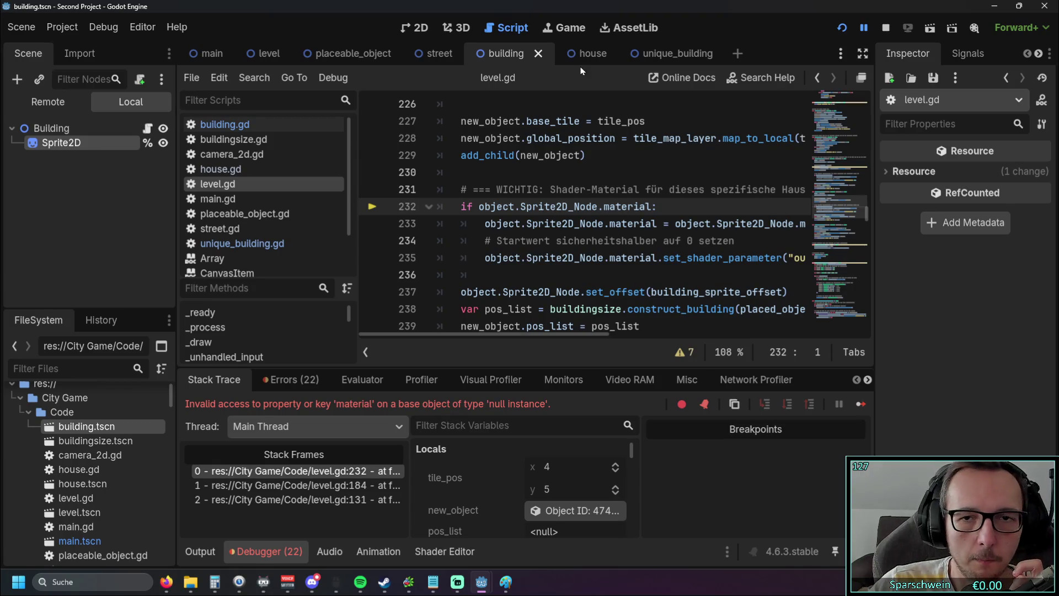
{"action": "left_click", "coordinate": [842, 29]}
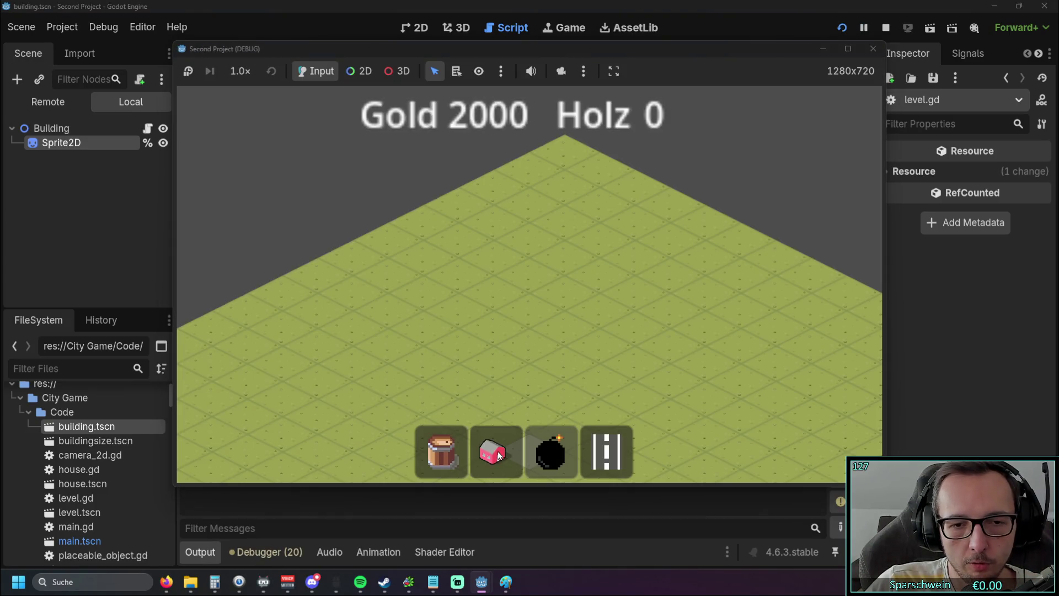
Build a row of three houses in the running game and check their timers
{"action": "left_click", "coordinate": [496, 452]}
{"action": "left_click", "coordinate": [500, 329]}
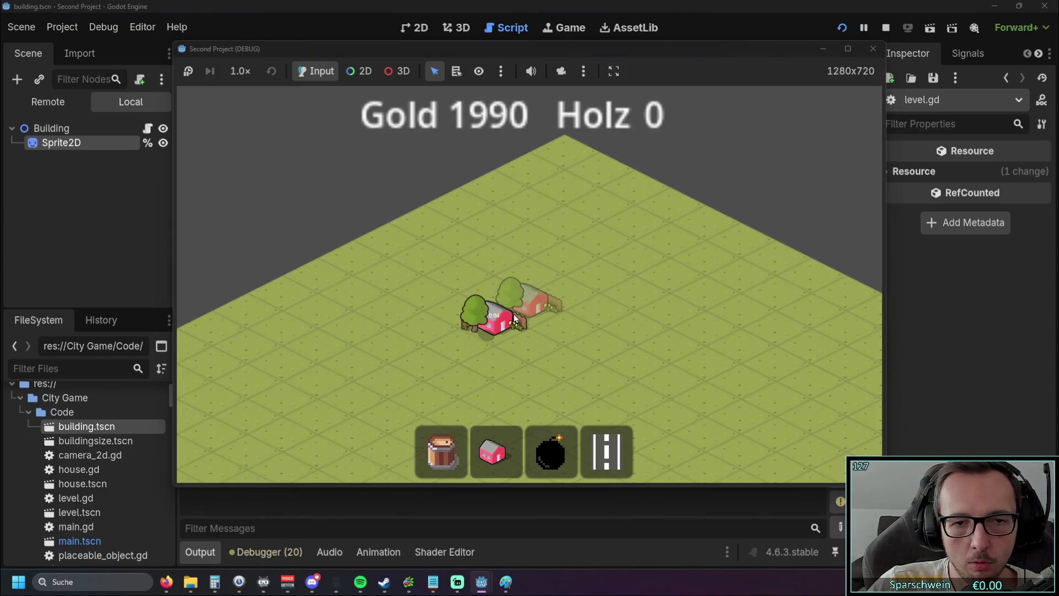
{"action": "left_click", "coordinate": [534, 312]}
{"action": "left_click", "coordinate": [569, 295]}
{"action": "right_click", "coordinate": [594, 317]}
{"action": "left_click", "coordinate": [505, 321]}
{"action": "left_click", "coordinate": [534, 316]}
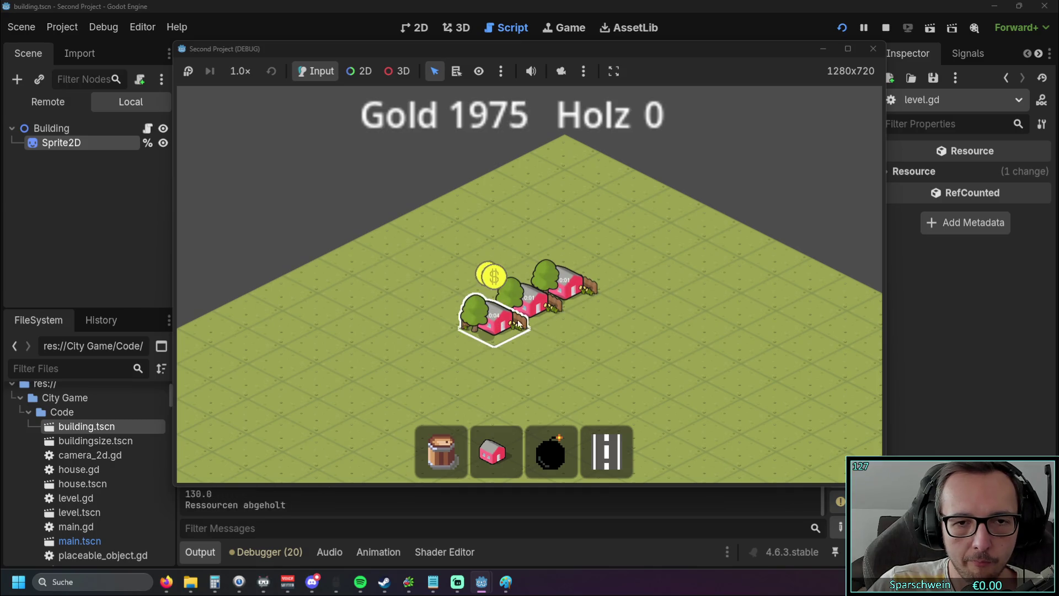
Demolish the red houses, place a building to reproduce the line 232 error, then open unique_building
{"action": "right_click", "coordinate": [490, 317]}
{"action": "right_click", "coordinate": [534, 306]}
{"action": "left_click", "coordinate": [550, 452]}
{"action": "left_click", "coordinate": [565, 392]}
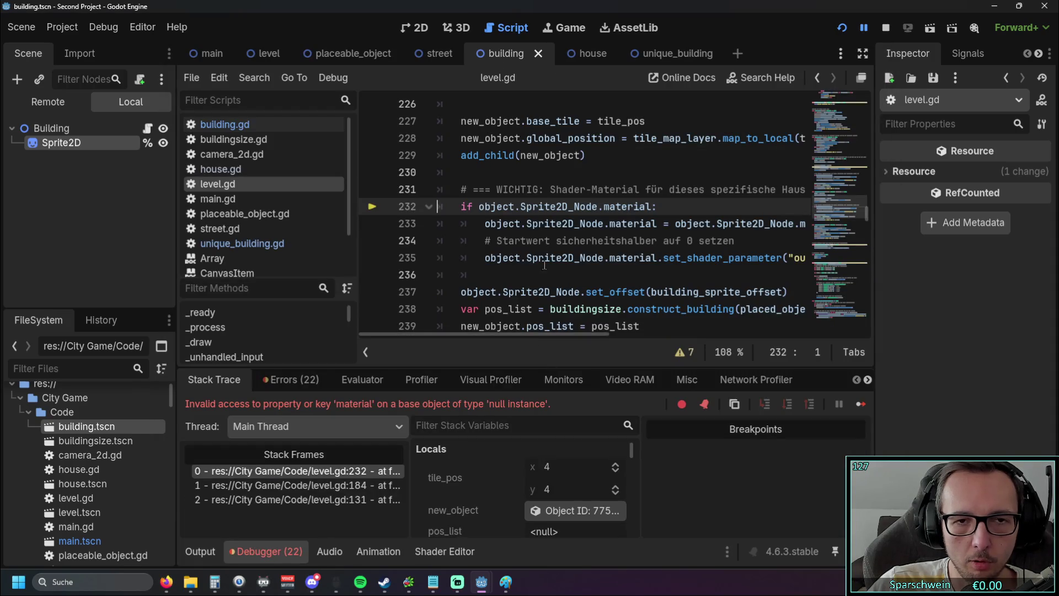
{"action": "left_click", "coordinate": [668, 53]}
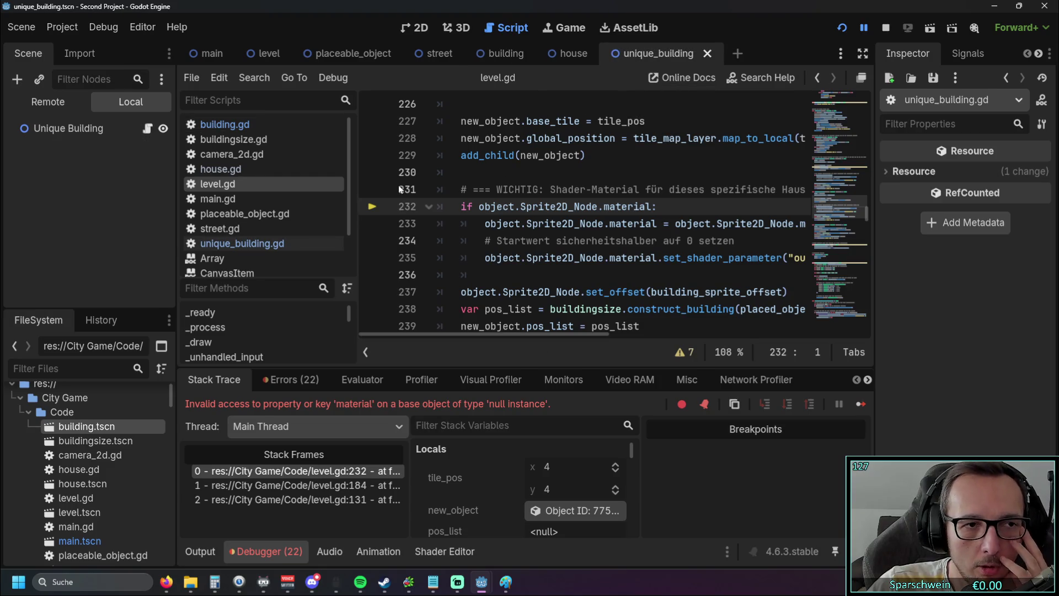
{"action": "left_click", "coordinate": [260, 244]}
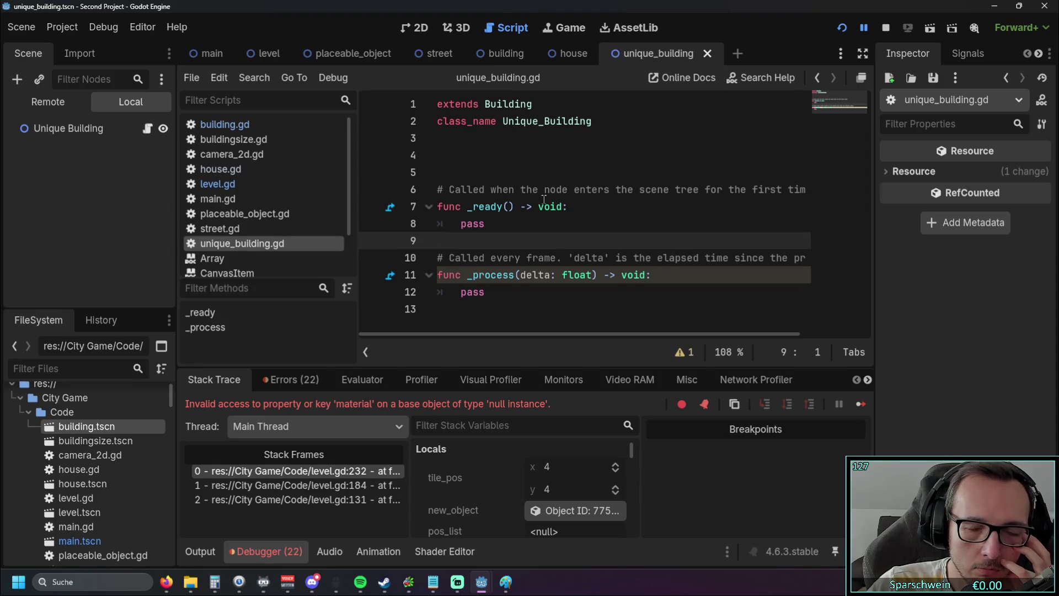
{"action": "left_click", "coordinate": [551, 275]}
{"action": "left_click", "coordinate": [529, 289]}
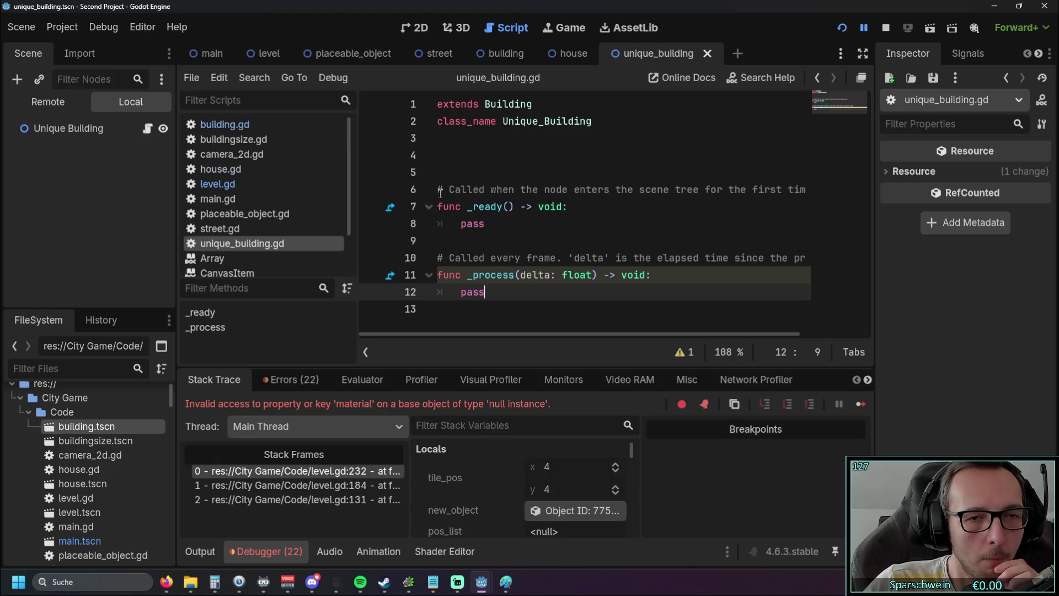
{"action": "left_click", "coordinate": [236, 229]}
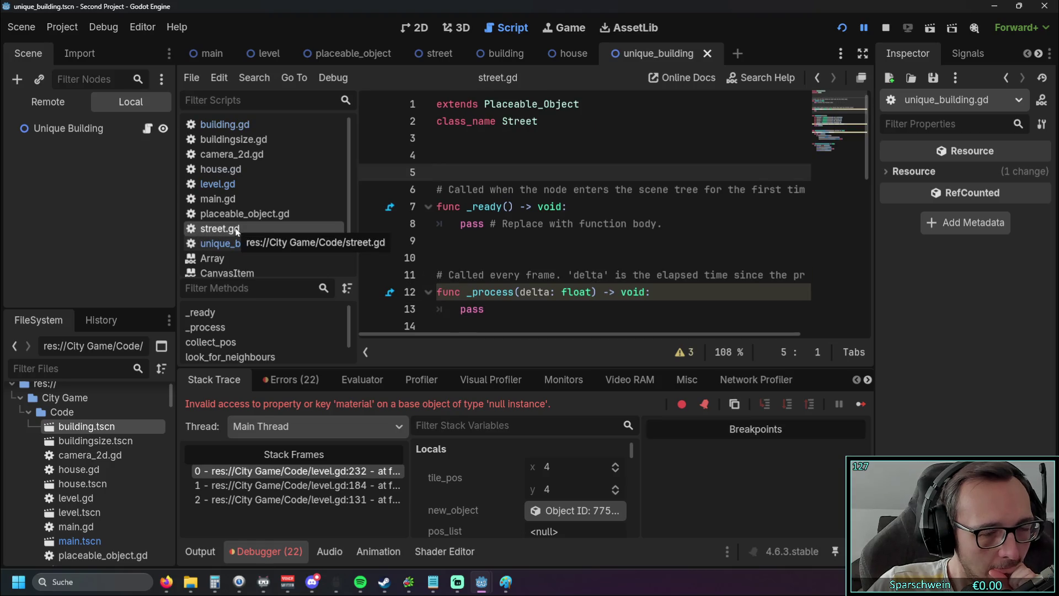
{"action": "scroll", "coordinate": [502, 207], "scroll_direction": "down", "scroll_amount": 5}
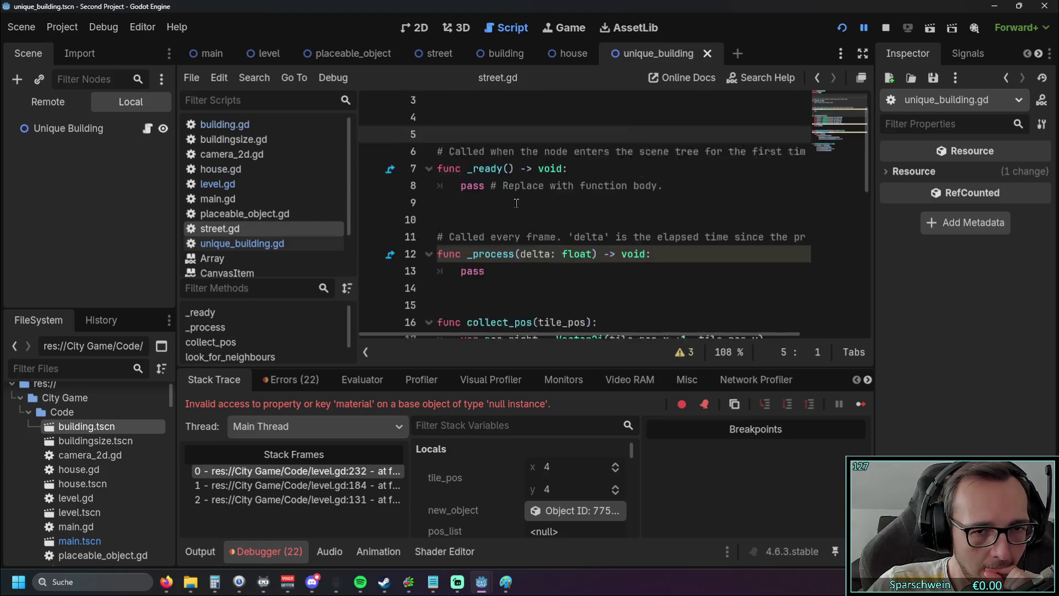
{"action": "scroll", "coordinate": [502, 207], "scroll_direction": "up", "scroll_amount": 4}
{"action": "scroll", "coordinate": [501, 207], "scroll_direction": "up", "scroll_amount": 1}
{"action": "left_click", "coordinate": [244, 214]}
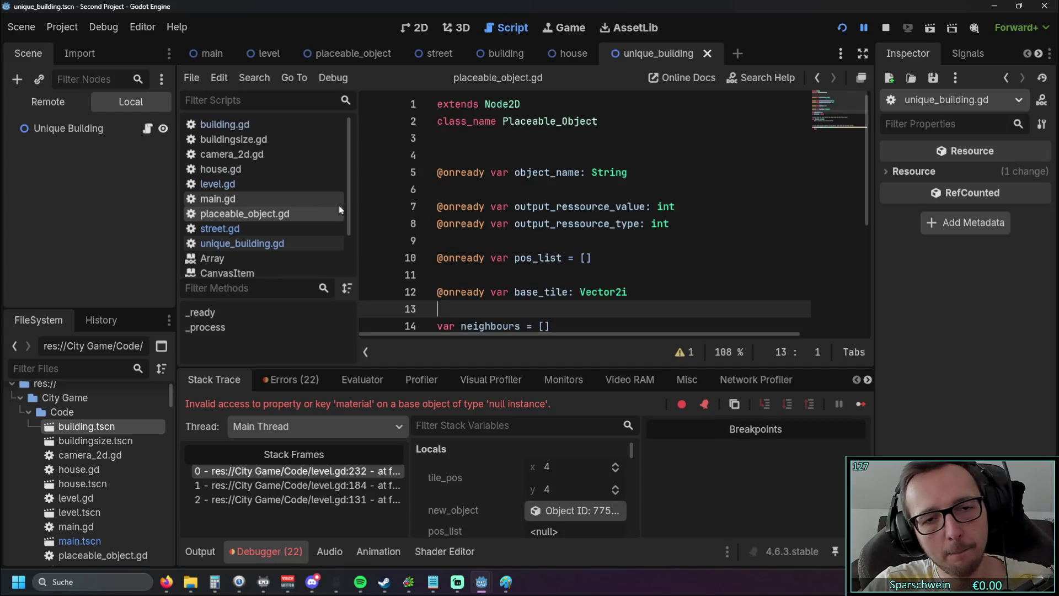
{"action": "left_click", "coordinate": [240, 202]}
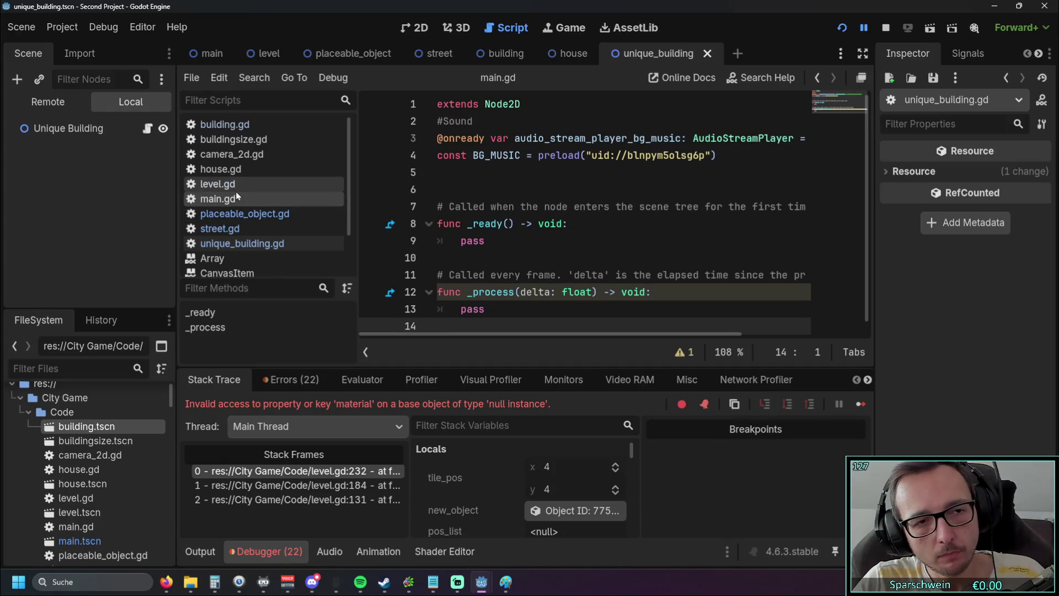
{"action": "scroll", "coordinate": [519, 197], "scroll_direction": "down", "scroll_amount": 1}
{"action": "scroll", "coordinate": [518, 197], "scroll_direction": "up", "scroll_amount": 1}
{"action": "scroll", "coordinate": [519, 197], "scroll_direction": "down", "scroll_amount": 1}
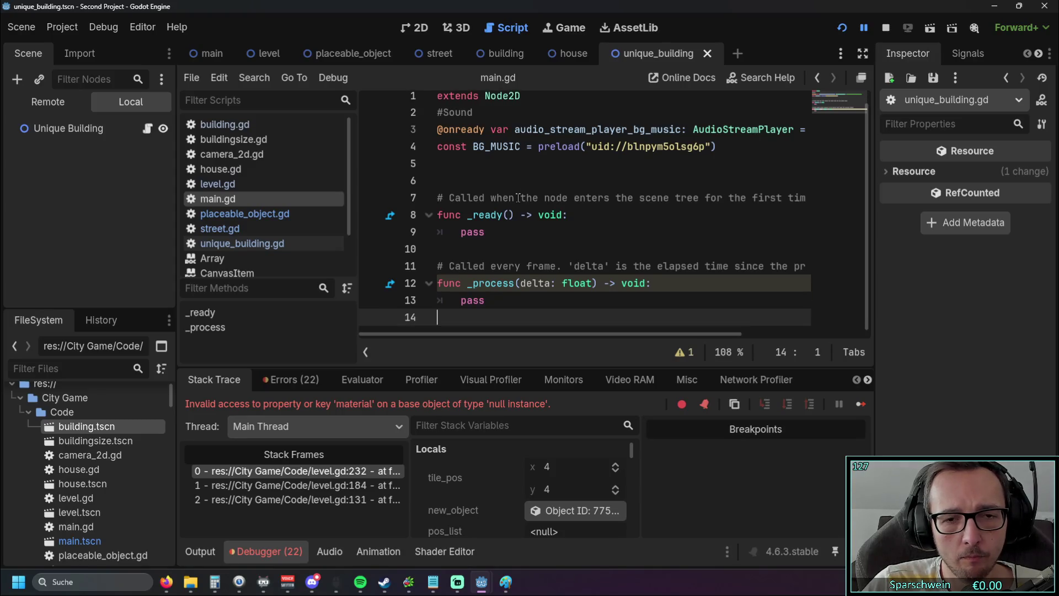
{"action": "left_click", "coordinate": [281, 184]}
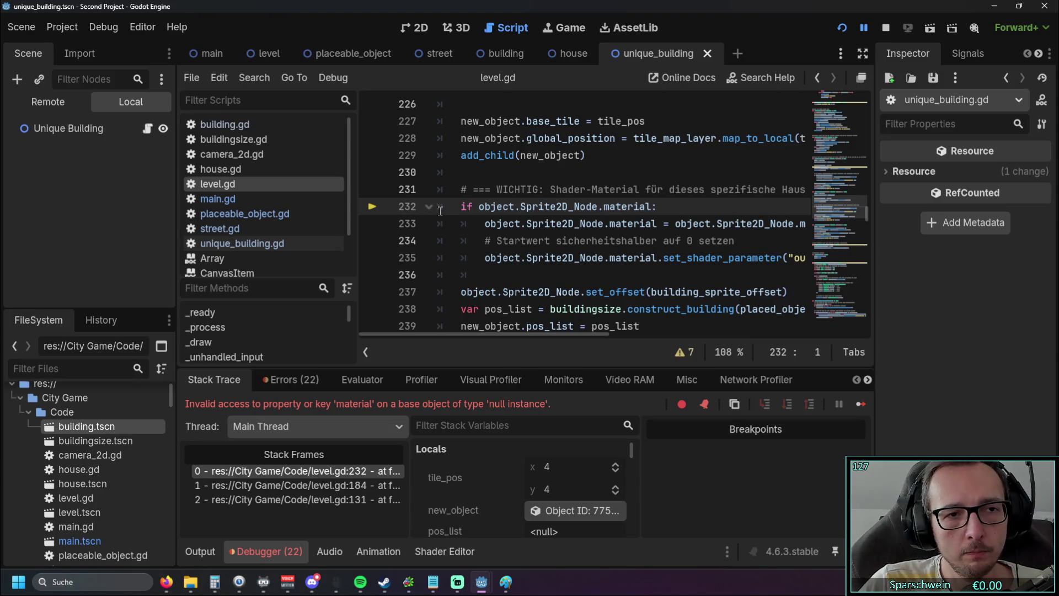
Widen the code area and scroll through level.gd's construct functions
{"action": "mouse_move", "coordinate": [360, 219]}
{"action": "left_mouse_down"}
{"action": "mouse_move", "coordinate": [338, 228]}
{"action": "mouse_move", "coordinate": [353, 227]}
{"action": "left_mouse_up"}
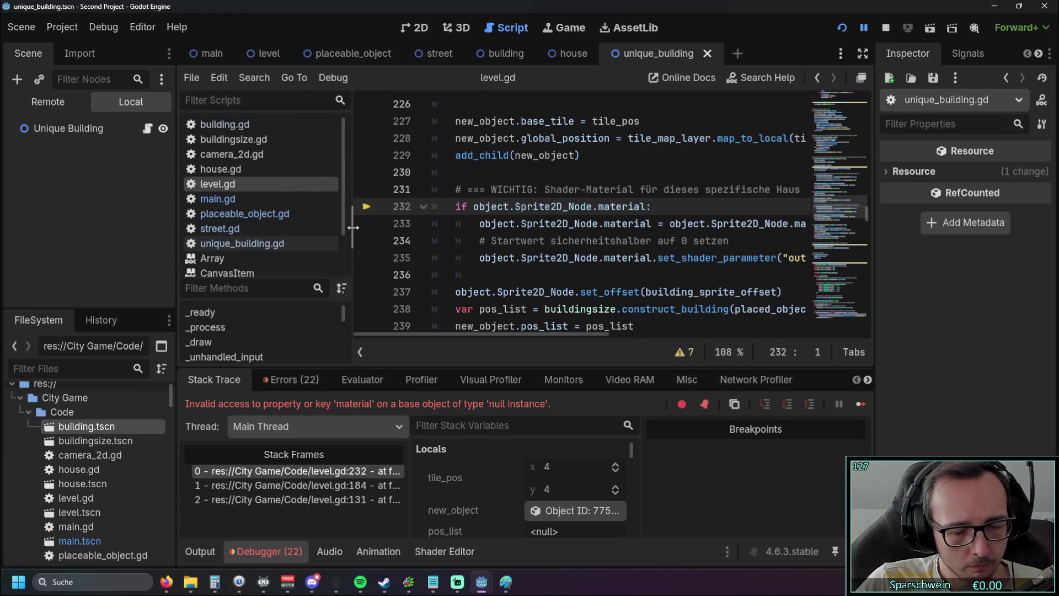
{"action": "scroll", "coordinate": [532, 194], "scroll_direction": "up", "scroll_amount": 3}
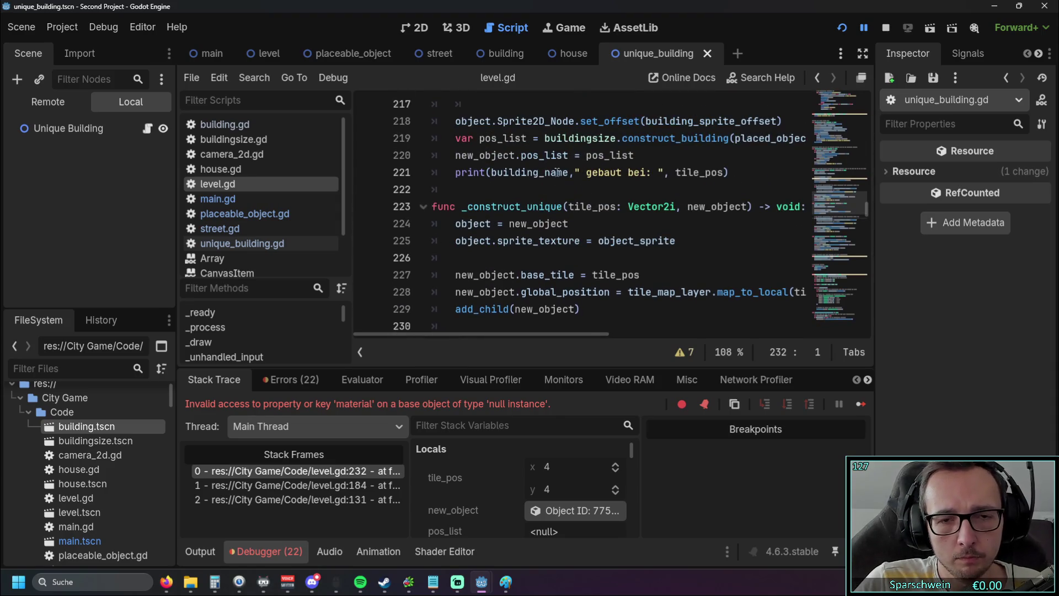
{"action": "scroll", "coordinate": [557, 172], "scroll_direction": "down", "scroll_amount": 2}
{"action": "scroll", "coordinate": [574, 165], "scroll_direction": "up", "scroll_amount": 1}
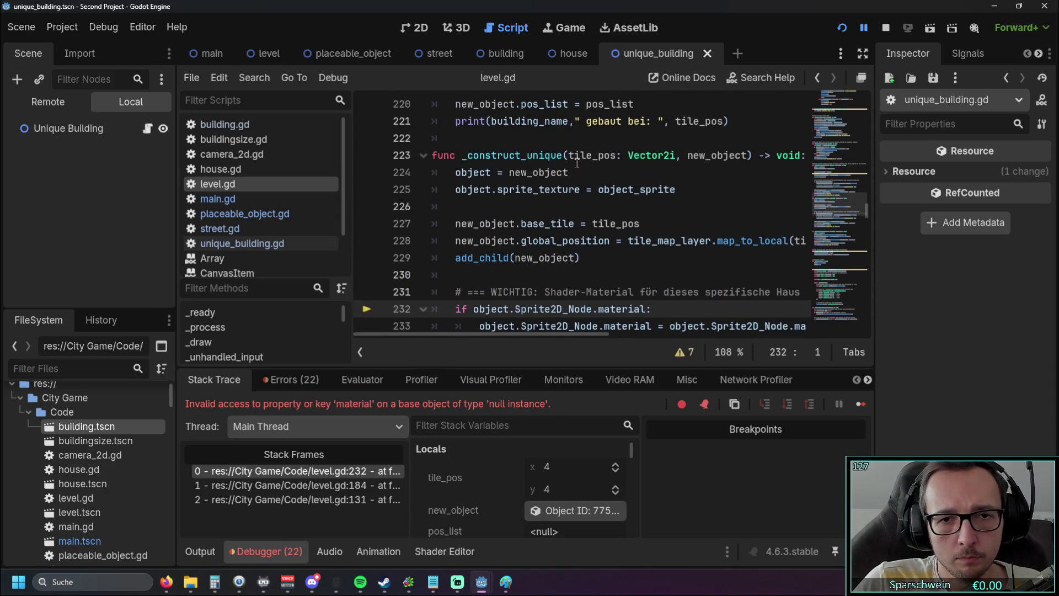
{"action": "scroll", "coordinate": [574, 191], "scroll_direction": "down", "scroll_amount": 1}
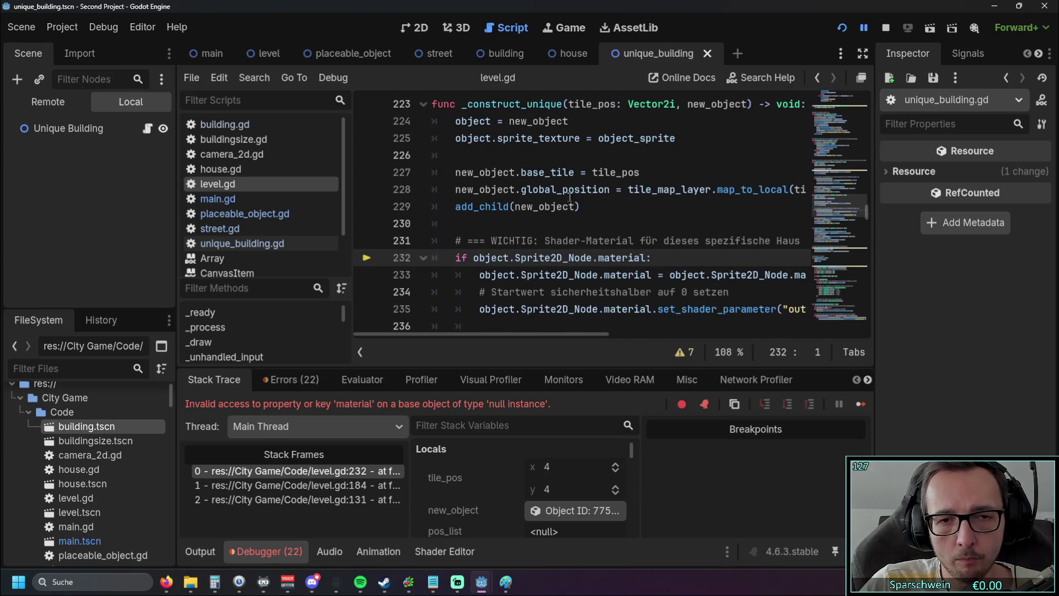
{"action": "scroll", "coordinate": [569, 194], "scroll_direction": "up", "scroll_amount": 1}
{"action": "scroll", "coordinate": [553, 203], "scroll_direction": "down", "scroll_amount": 1}
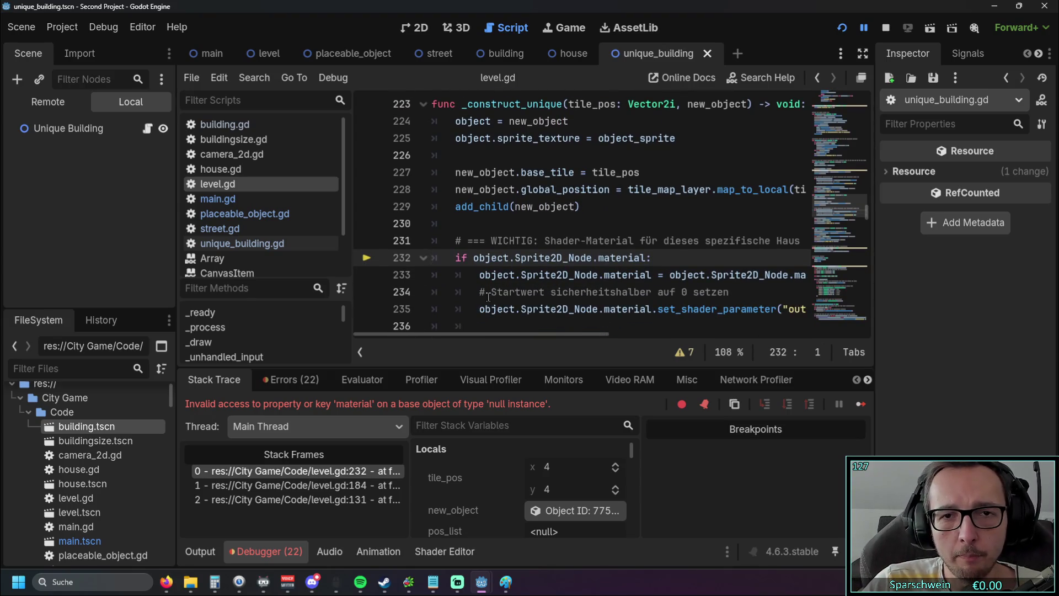
{"action": "mouse_move", "coordinate": [469, 335]}
{"action": "left_mouse_down"}
{"action": "mouse_move", "coordinate": [513, 341]}
{"action": "mouse_move", "coordinate": [451, 338]}
{"action": "left_mouse_up"}
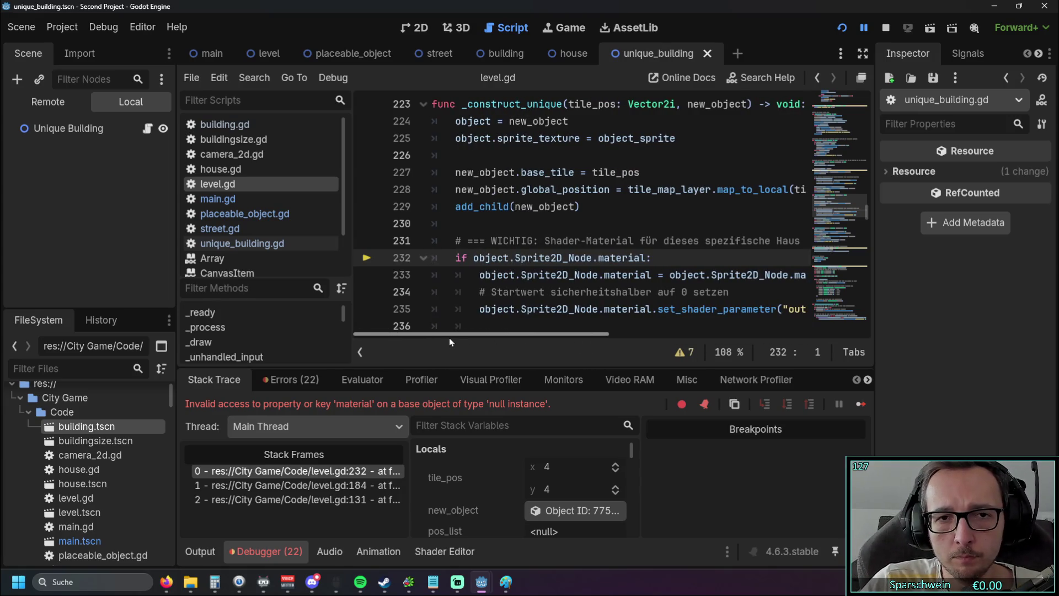
{"action": "scroll", "coordinate": [606, 259], "scroll_direction": "up", "scroll_amount": 2}
{"action": "scroll", "coordinate": [621, 266], "scroll_direction": "down", "scroll_amount": 2}
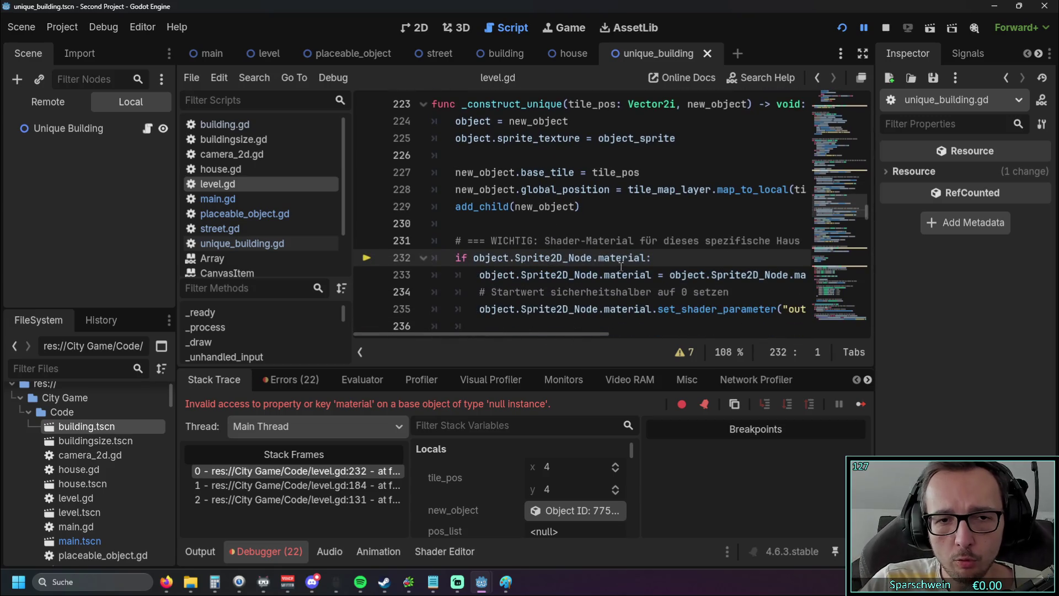
{"action": "scroll", "coordinate": [634, 271], "scroll_direction": "down", "scroll_amount": 1}
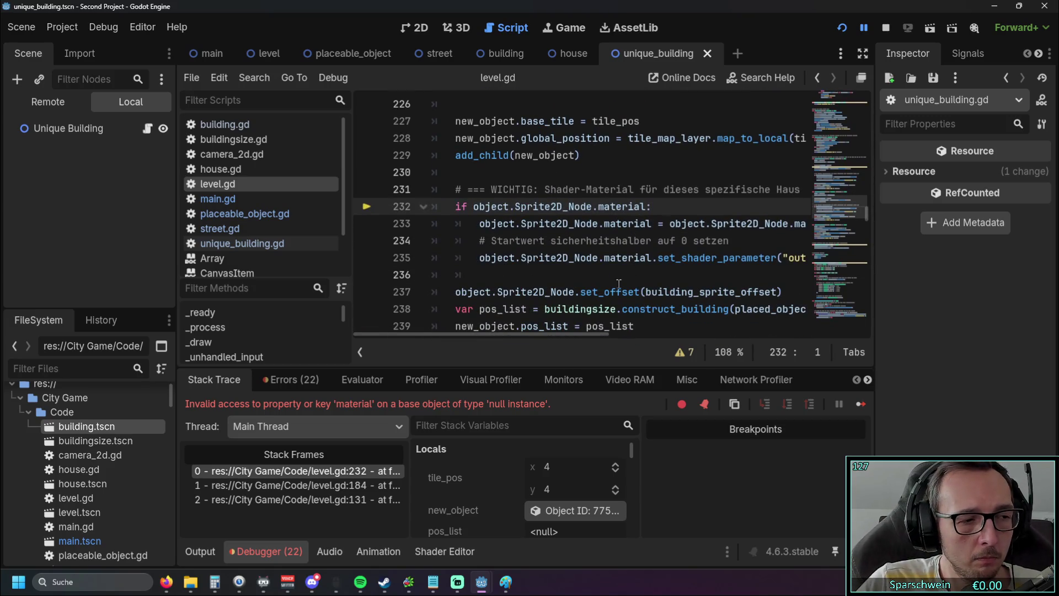
{"action": "mouse_move", "coordinate": [517, 317]}
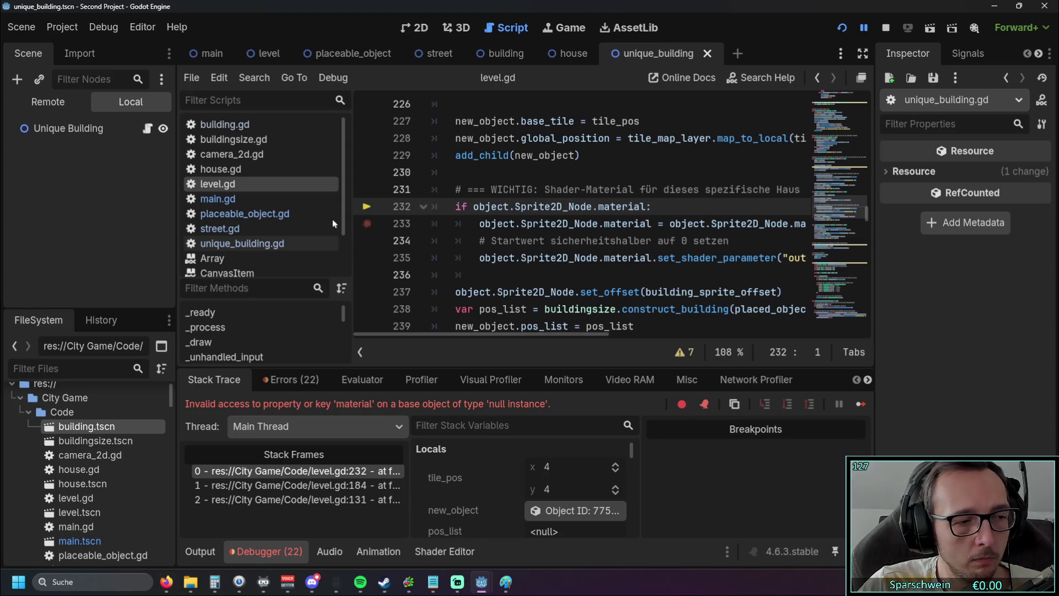
Narrow the left dock and keep reviewing _construct_house and _construct_unique in level.gd
{"action": "left_click_drag", "start_coordinate": [175, 221], "coordinate": [120, 220]}
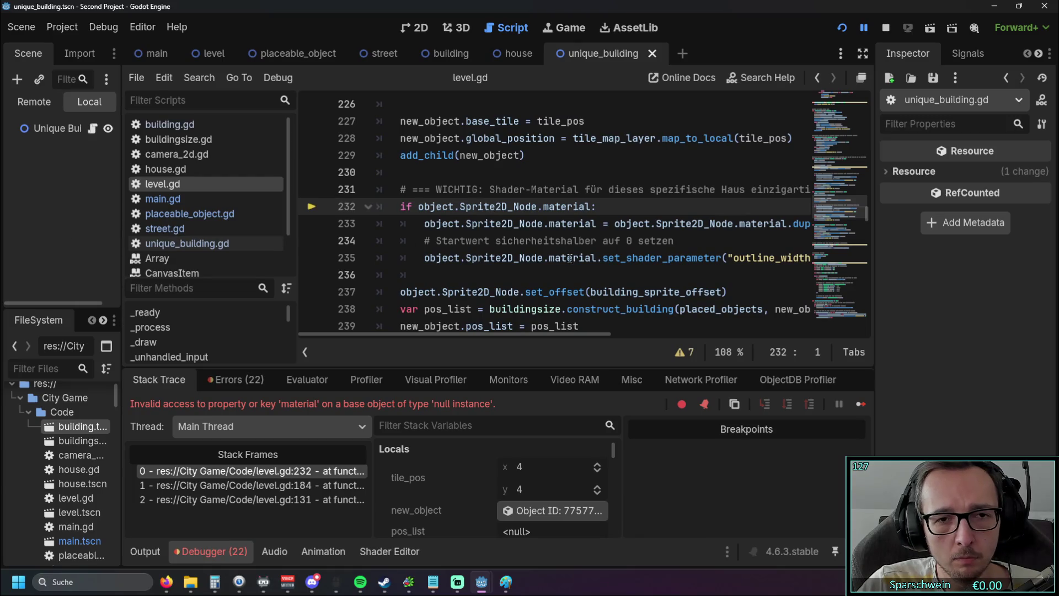
{"action": "scroll", "coordinate": [568, 258], "scroll_direction": "down", "scroll_amount": 1}
{"action": "scroll", "coordinate": [585, 258], "scroll_direction": "up", "scroll_amount": 2}
{"action": "scroll", "coordinate": [606, 259], "scroll_direction": "down", "scroll_amount": 1}
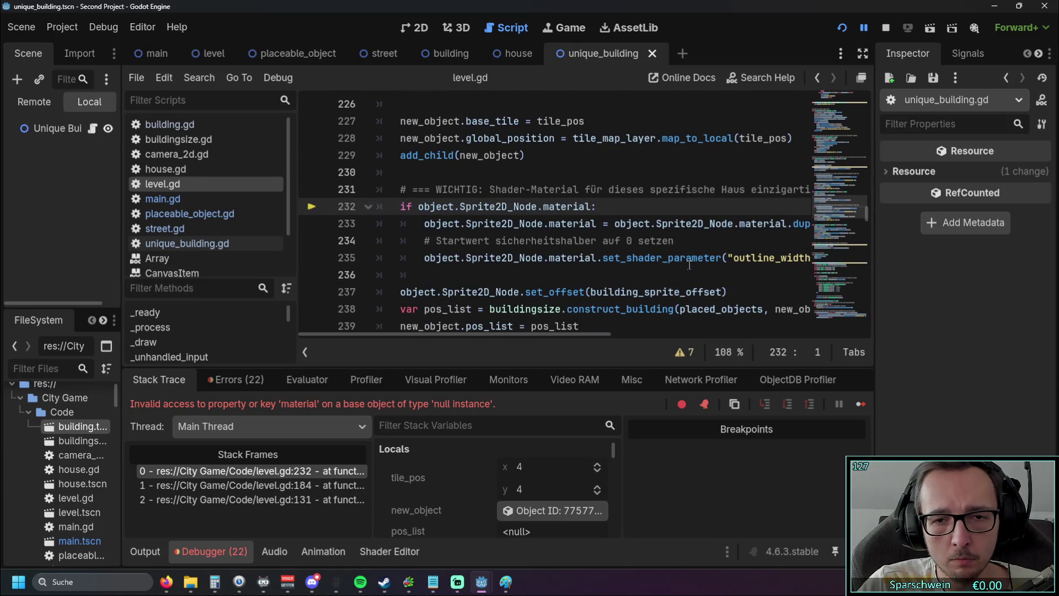
{"action": "left_click_drag", "start_coordinate": [396, 335], "coordinate": [408, 333]}
{"action": "scroll", "coordinate": [488, 280], "scroll_direction": "up", "scroll_amount": 1}
{"action": "scroll", "coordinate": [488, 280], "scroll_direction": "up", "scroll_amount": 8}
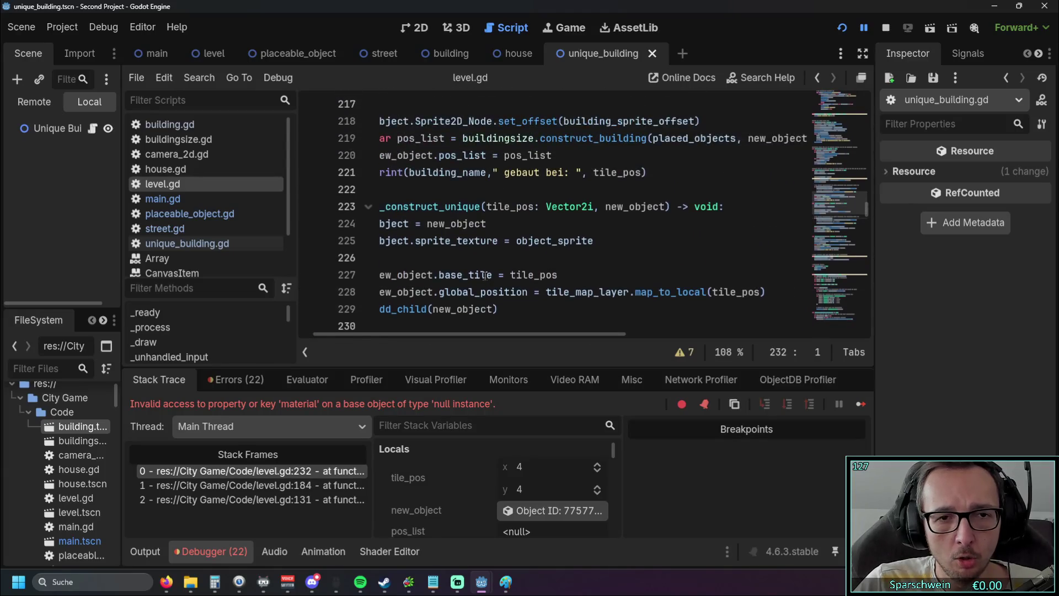
{"action": "left_click_drag", "start_coordinate": [438, 335], "coordinate": [425, 335]}
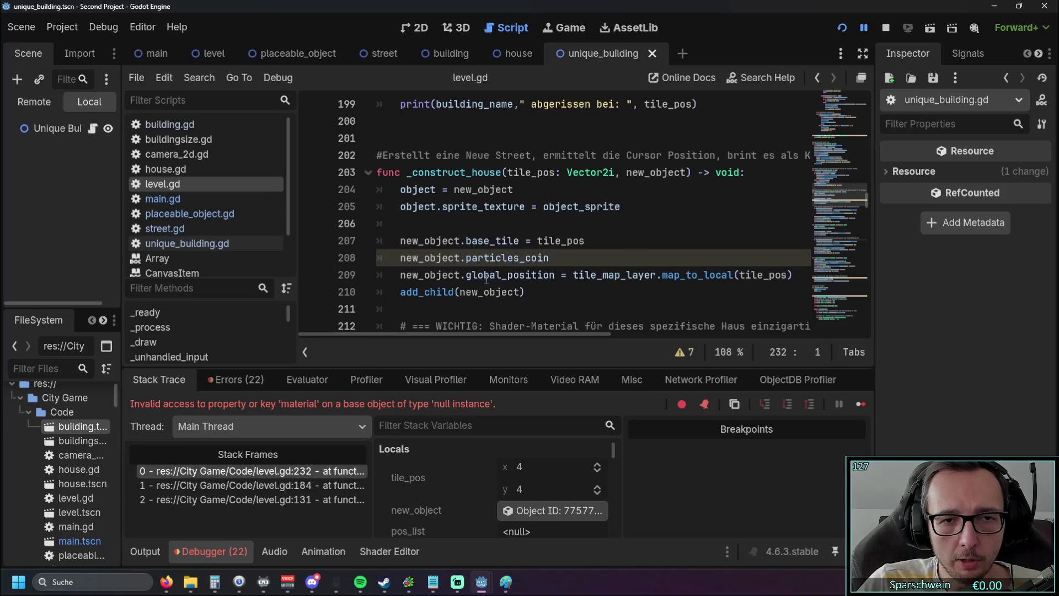
{"action": "scroll", "coordinate": [510, 269], "scroll_direction": "up", "scroll_amount": 9}
{"action": "scroll", "coordinate": [510, 269], "scroll_direction": "up", "scroll_amount": 1}
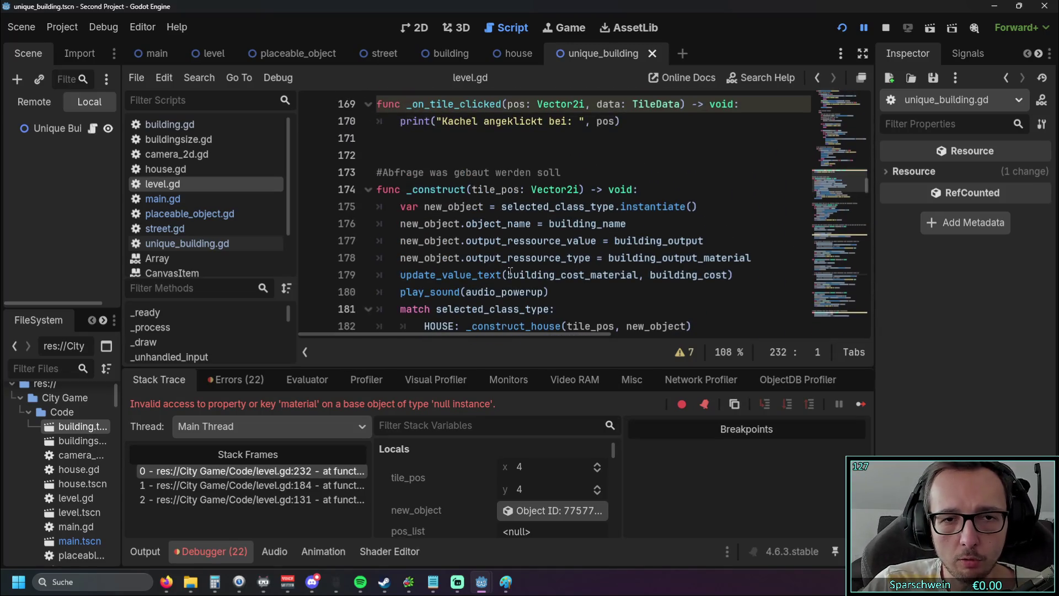
{"action": "scroll", "coordinate": [510, 269], "scroll_direction": "down", "scroll_amount": 1}
{"action": "scroll", "coordinate": [528, 252], "scroll_direction": "down", "scroll_amount": 10}
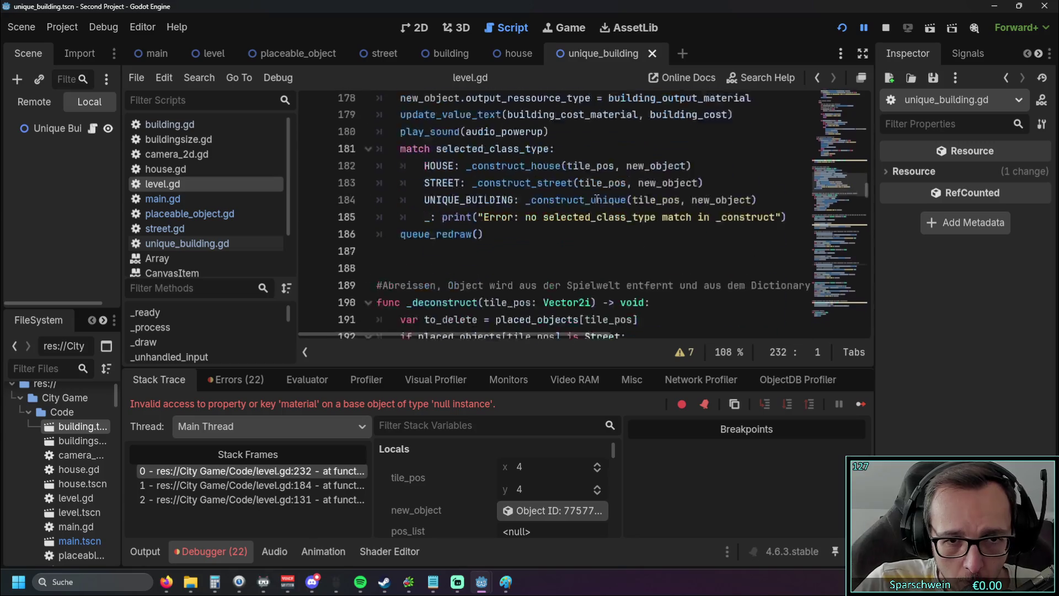
{"action": "scroll", "coordinate": [585, 193], "scroll_direction": "up", "scroll_amount": 1}
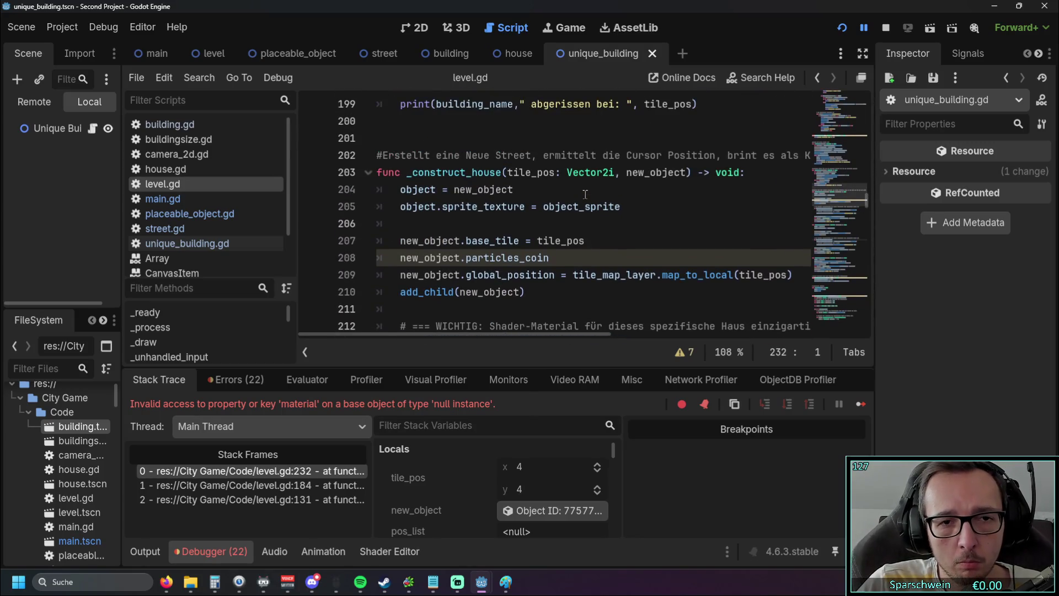
{"action": "scroll", "coordinate": [585, 197], "scroll_direction": "up", "scroll_amount": 2}
{"action": "scroll", "coordinate": [585, 196], "scroll_direction": "down", "scroll_amount": 3}
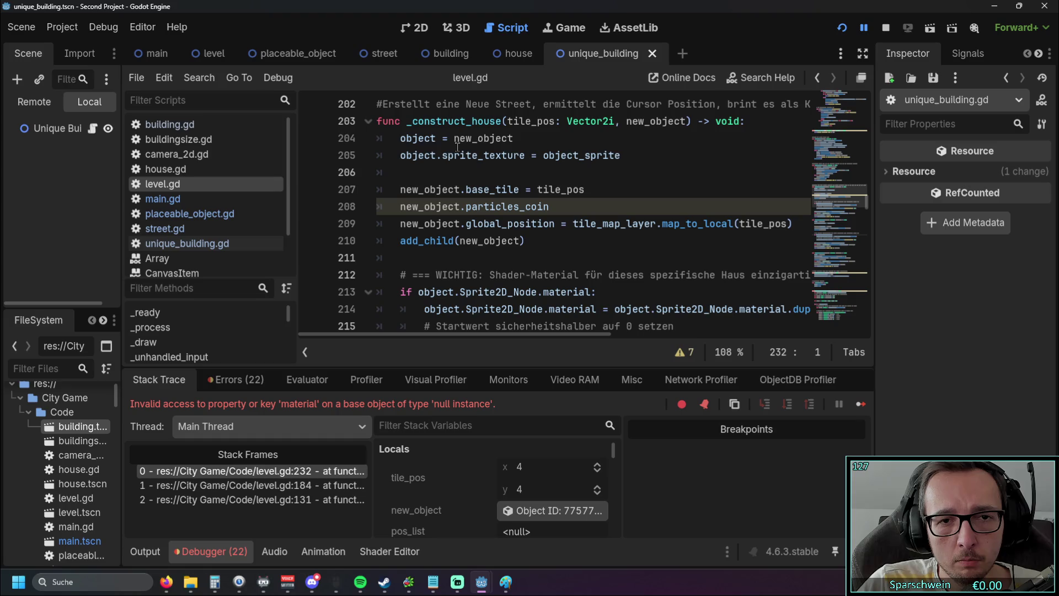
Add 'object.sprite_texture = object_sprite' in _construct_house and _construct_unique, then compare both
{"action": "left_click_drag", "start_coordinate": [401, 155], "coordinate": [621, 155]}
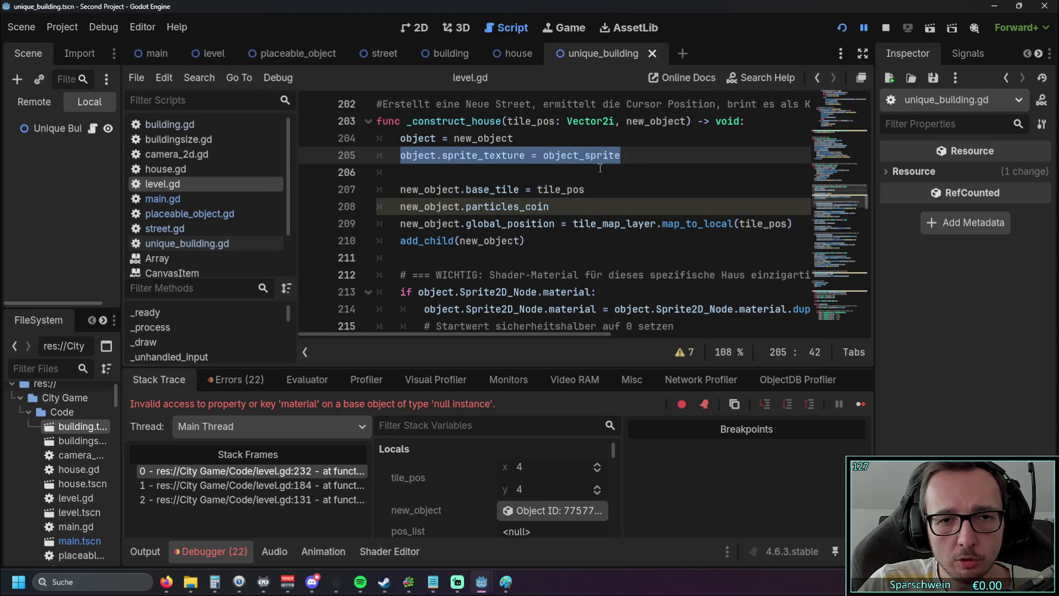
{"action": "scroll", "coordinate": [554, 150], "scroll_direction": "down", "scroll_amount": 4}
{"action": "scroll", "coordinate": [592, 193], "scroll_direction": "down", "scroll_amount": 1}
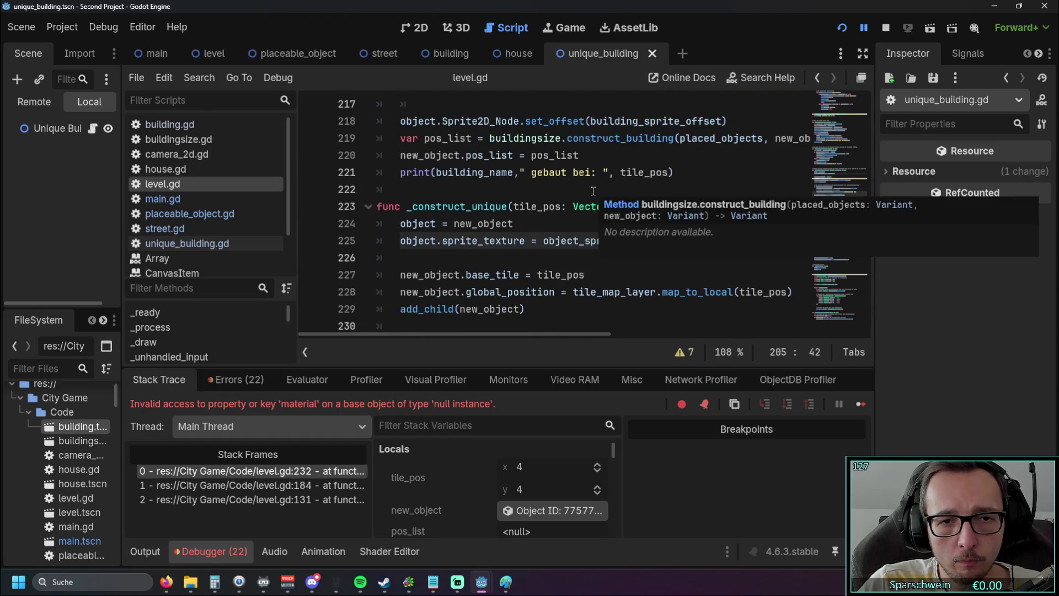
{"action": "scroll", "coordinate": [592, 193], "scroll_direction": "down", "scroll_amount": 1}
{"action": "left_click", "coordinate": [592, 193]}
{"action": "left_click_drag", "start_coordinate": [401, 189], "coordinate": [507, 189]}
{"action": "left_click", "coordinate": [526, 206]}
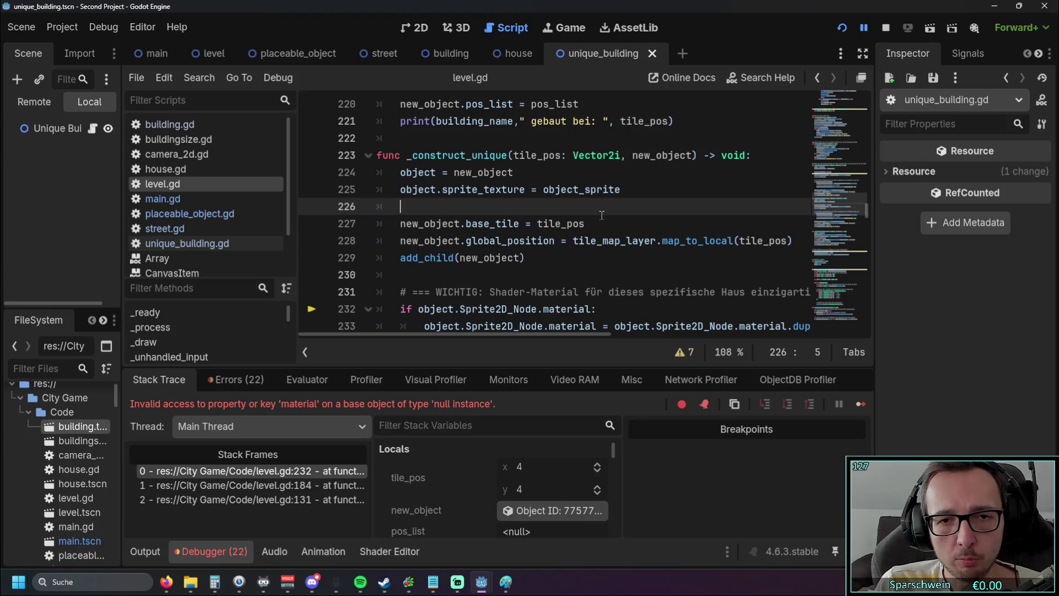
{"action": "scroll", "coordinate": [602, 214], "scroll_direction": "down", "scroll_amount": 1}
{"action": "left_click_drag", "start_coordinate": [620, 138], "coordinate": [401, 139]}
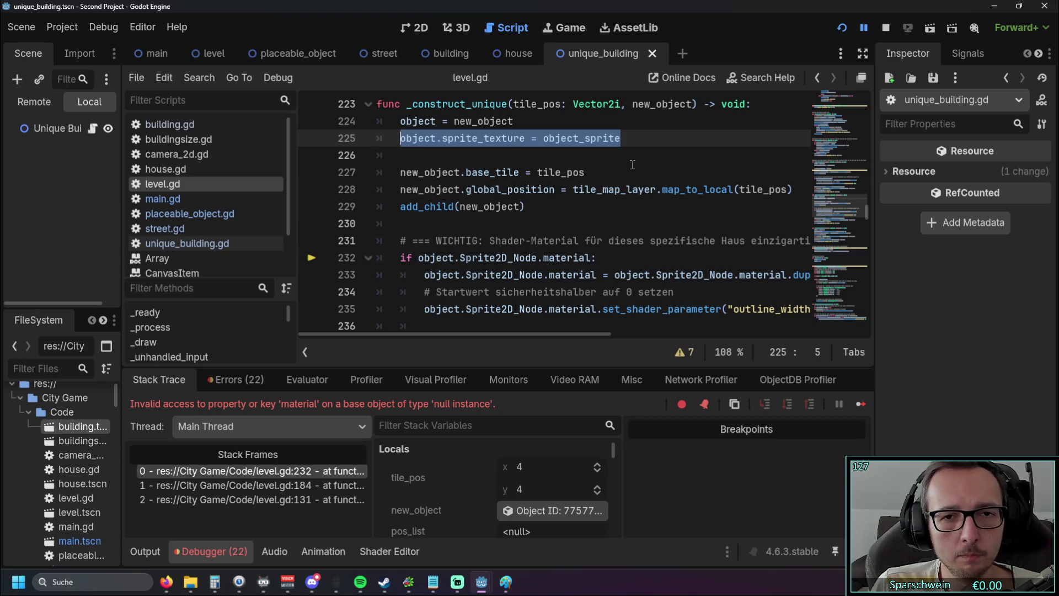
{"action": "scroll", "coordinate": [633, 164], "scroll_direction": "up", "scroll_amount": 15}
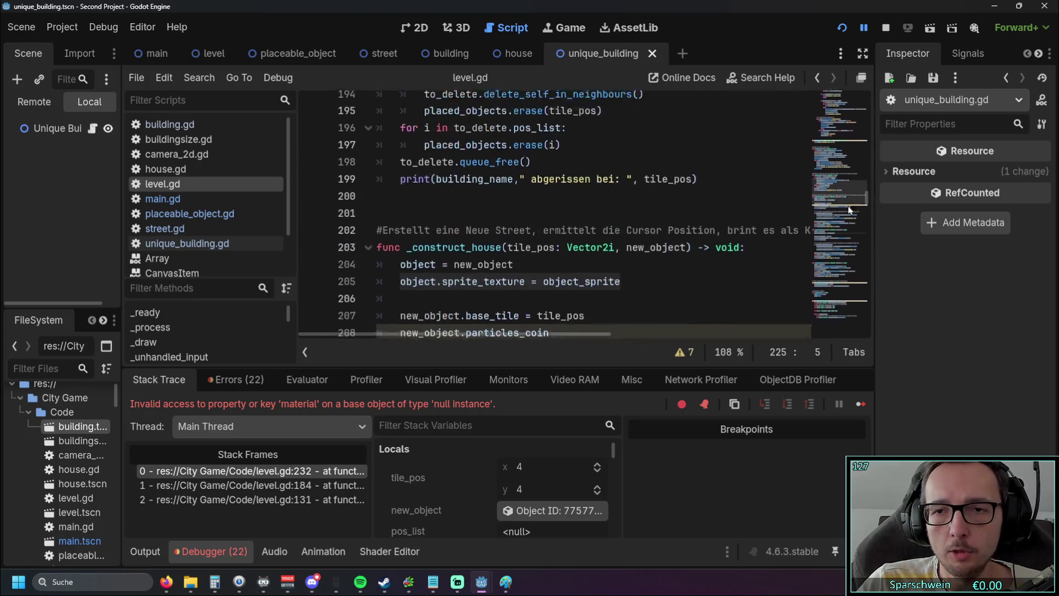
Scroll through level.gd's top declarations and place the caret on blank line 33
{"action": "left_click_drag", "start_coordinate": [868, 147], "coordinate": [872, 91]}
{"action": "scroll", "coordinate": [637, 177], "scroll_direction": "down", "scroll_amount": 7}
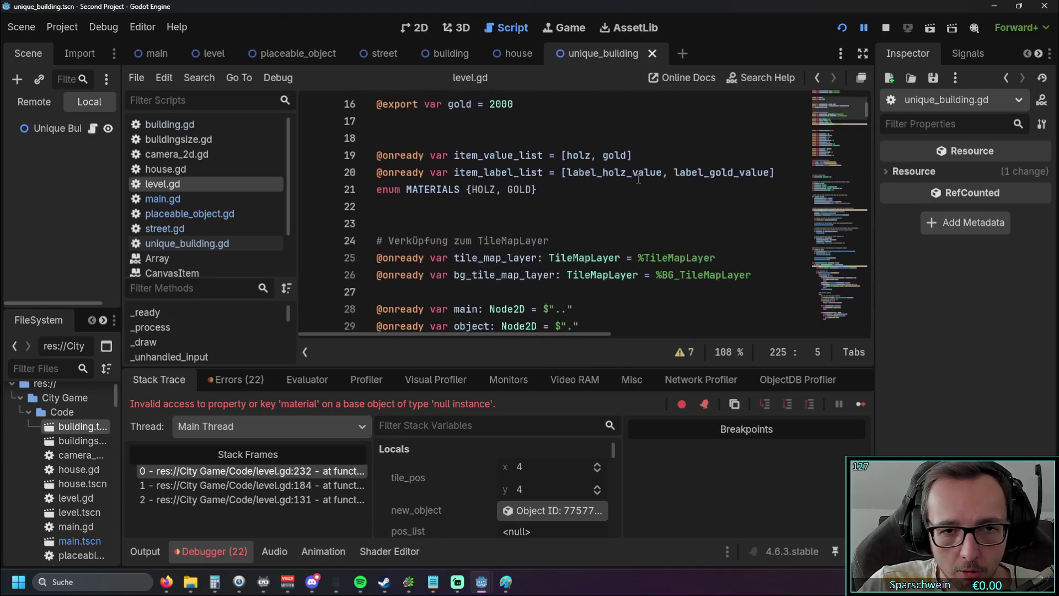
{"action": "scroll", "coordinate": [637, 177], "scroll_direction": "down", "scroll_amount": 1}
{"action": "left_click", "coordinate": [549, 234]}
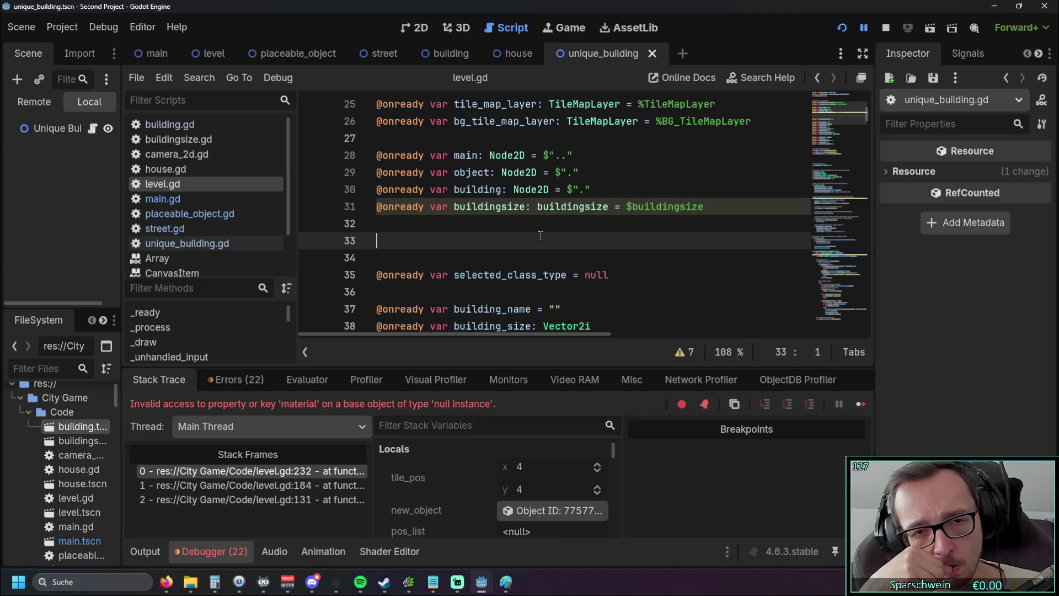
After the debugger breaks again for tile (5, 5), go to line 236, then switch to the house scene
{"action": "scroll", "coordinate": [533, 229], "scroll_direction": "down", "scroll_amount": 4}
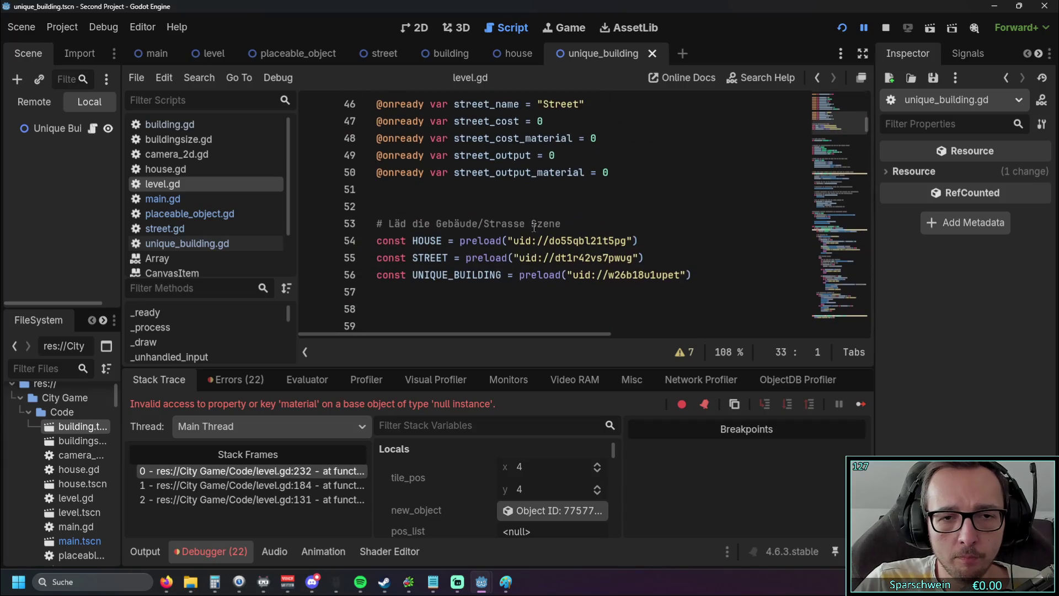
{"action": "scroll", "coordinate": [534, 227], "scroll_direction": "down", "scroll_amount": 1}
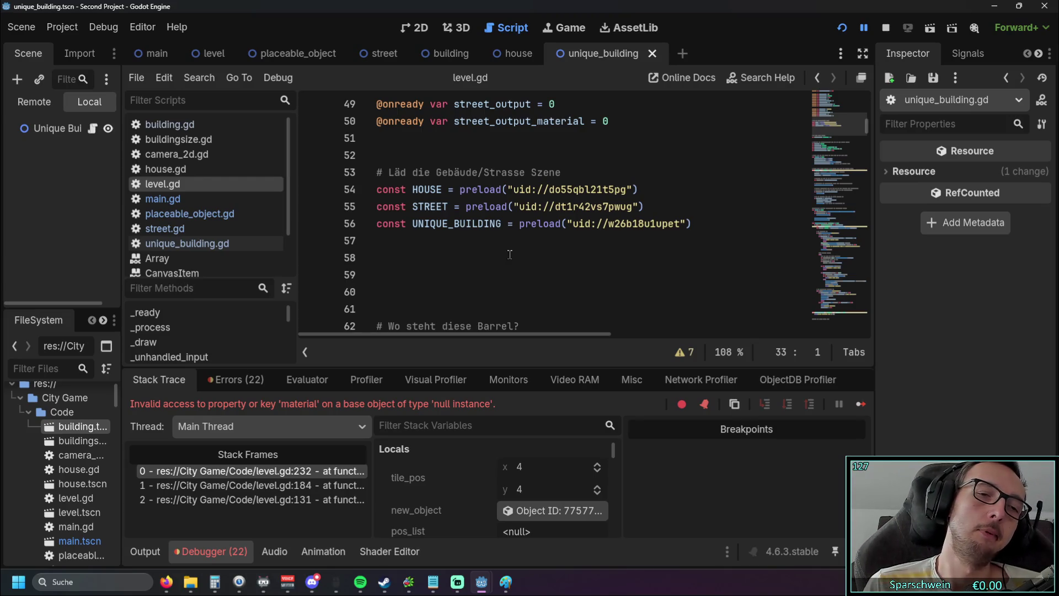
{"action": "scroll", "coordinate": [509, 254], "scroll_direction": "down", "scroll_amount": 4}
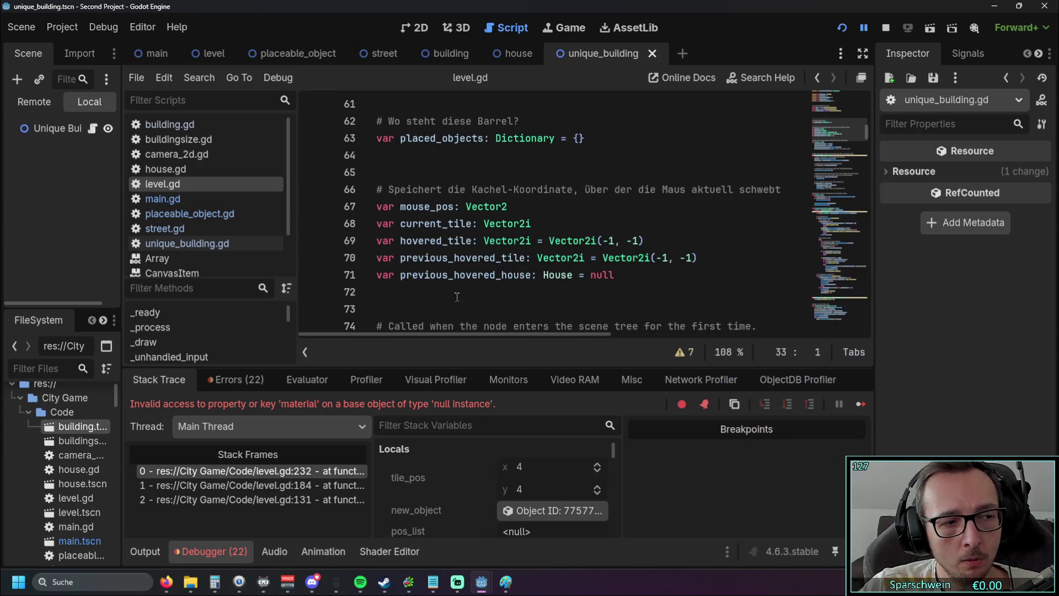
{"action": "scroll", "coordinate": [482, 286], "scroll_direction": "up", "scroll_amount": 4}
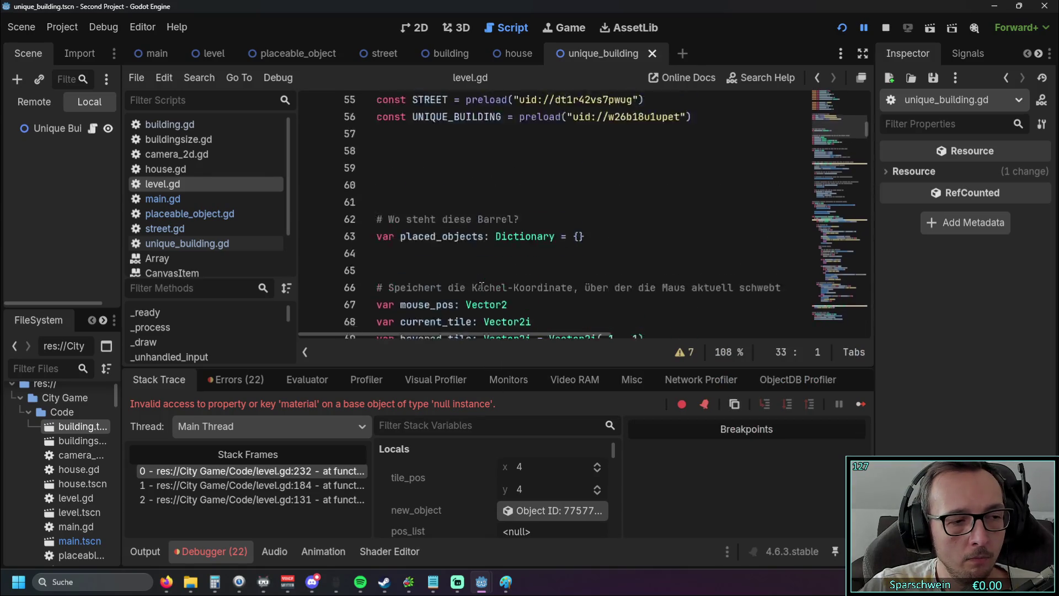
{"action": "scroll", "coordinate": [482, 286], "scroll_direction": "down", "scroll_amount": 18}
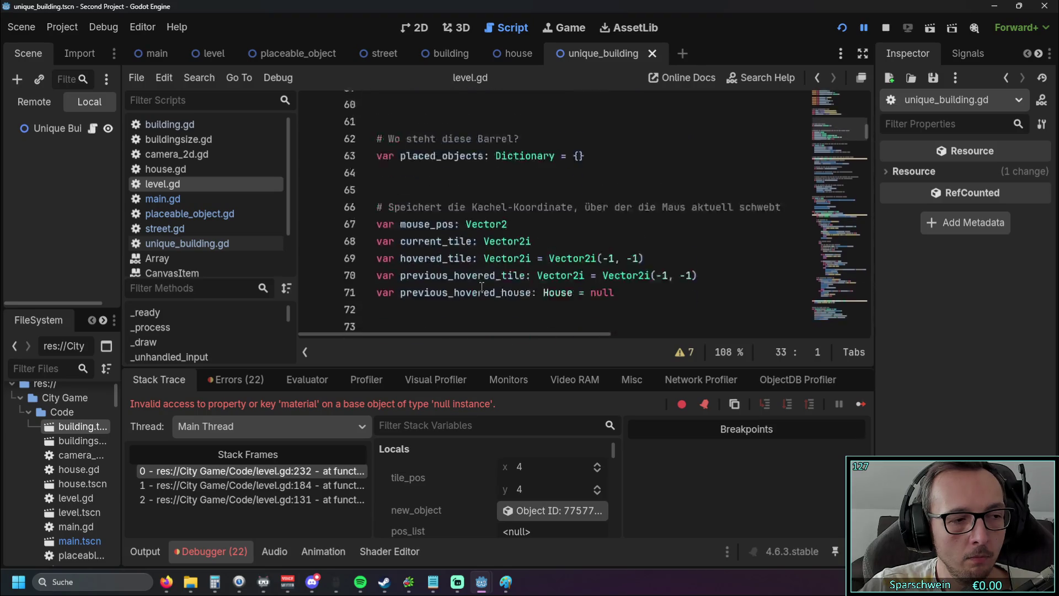
{"action": "scroll", "coordinate": [481, 286], "scroll_direction": "down", "scroll_amount": 20}
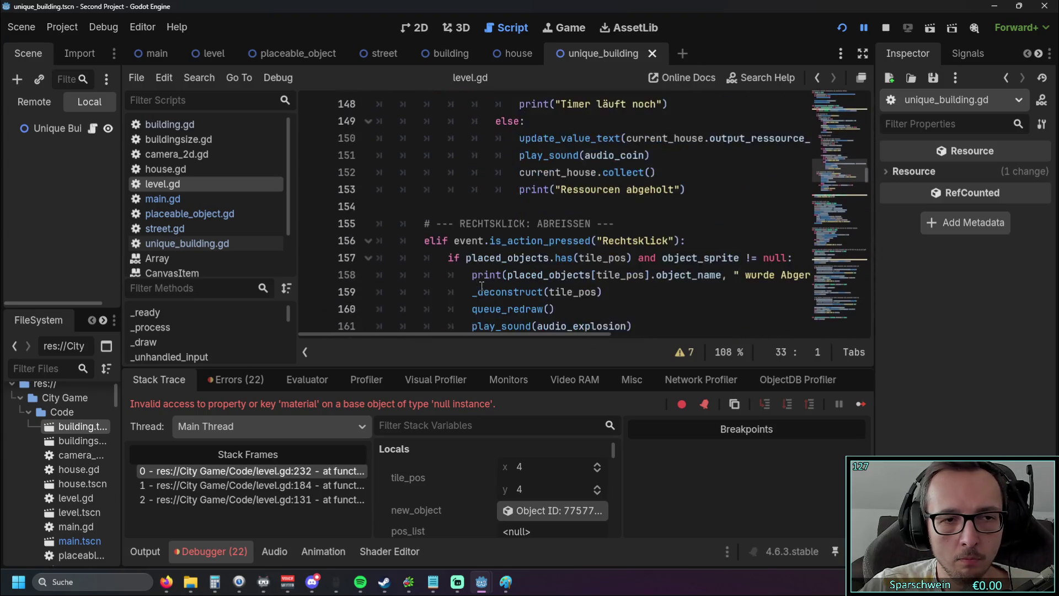
{"action": "scroll", "coordinate": [168, 271], "scroll_direction": "down", "scroll_amount": 1}
{"action": "scroll", "coordinate": [168, 326], "scroll_direction": "down", "scroll_amount": 3}
{"action": "left_click", "coordinate": [531, 280]}
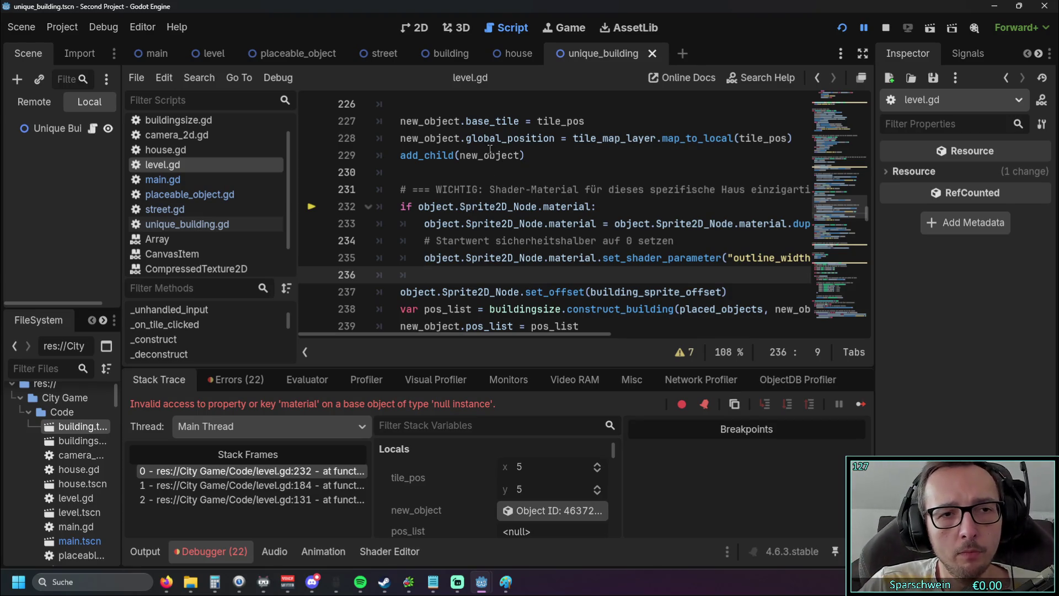
{"action": "left_click", "coordinate": [511, 51]}
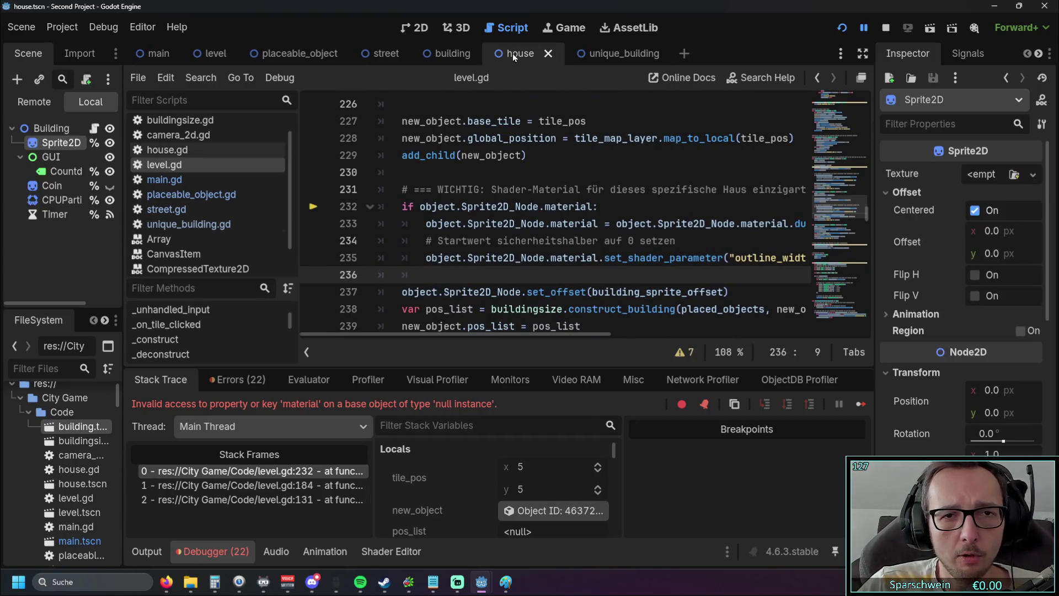
Open house.gd and select its texture assignment on line 17
{"action": "scroll", "coordinate": [364, 190], "scroll_direction": "up", "scroll_amount": 2}
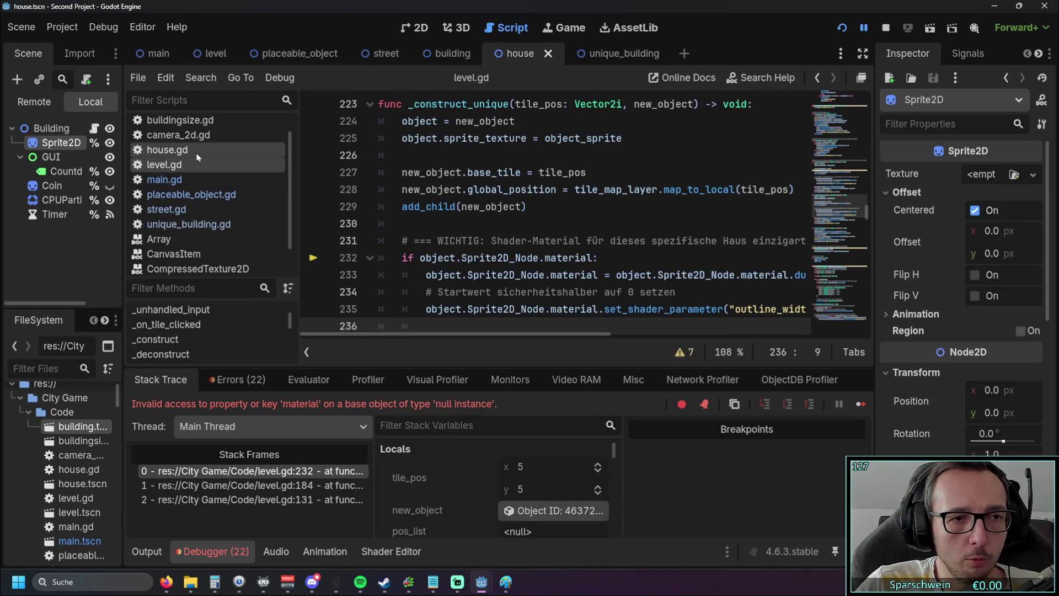
{"action": "left_click", "coordinate": [166, 149]}
{"action": "scroll", "coordinate": [510, 175], "scroll_direction": "down", "scroll_amount": 5}
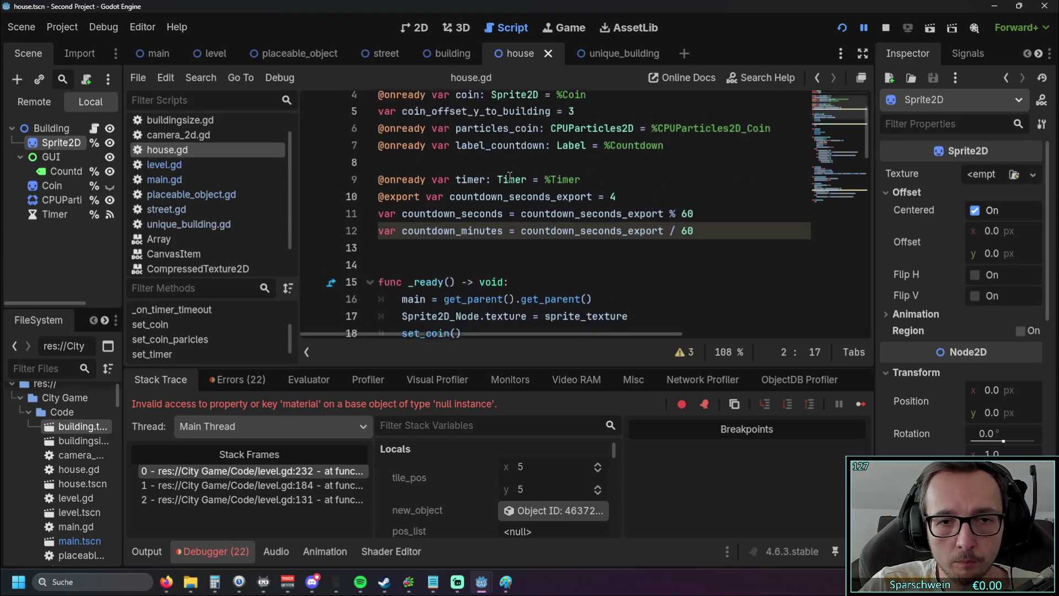
{"action": "scroll", "coordinate": [567, 170], "scroll_direction": "up", "scroll_amount": 3}
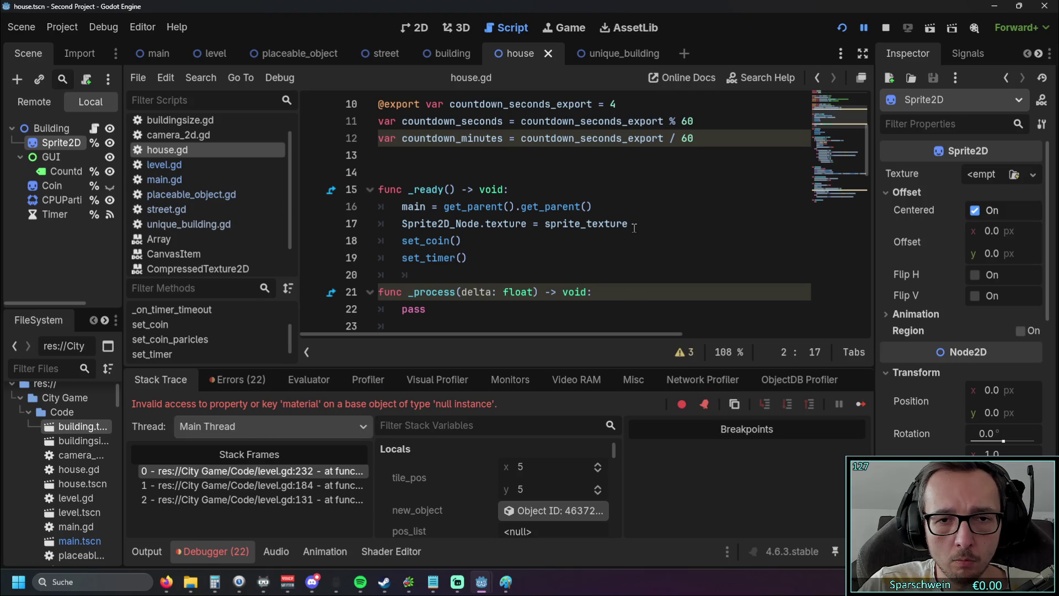
{"action": "left_click_drag", "start_coordinate": [645, 226], "coordinate": [378, 224]}
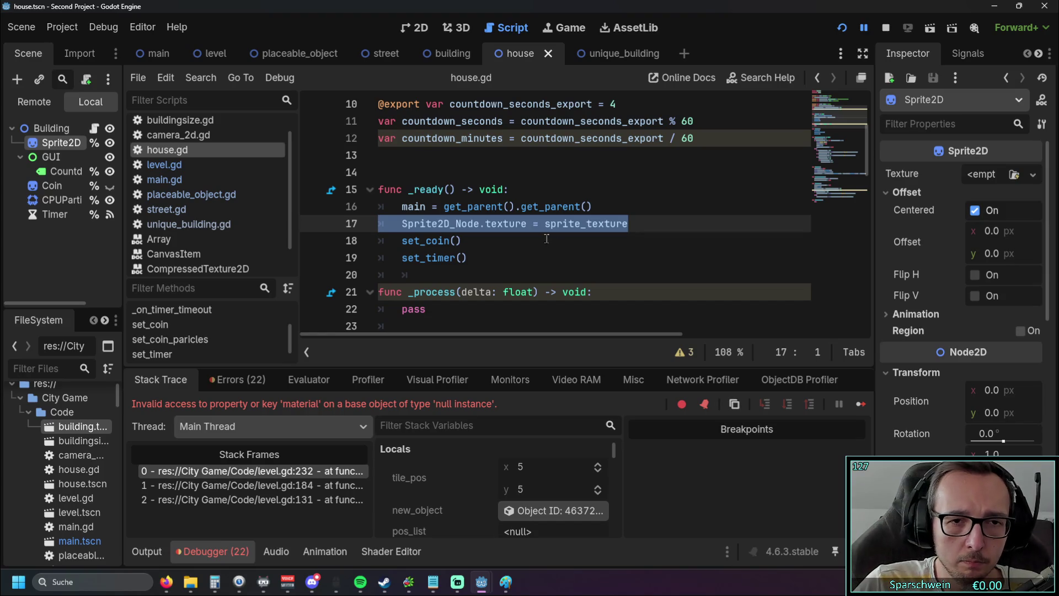
Toggle between scenes and scripts to bring up building.gd for comparison
{"action": "left_click", "coordinate": [606, 53]}
{"action": "left_click", "coordinate": [518, 53]}
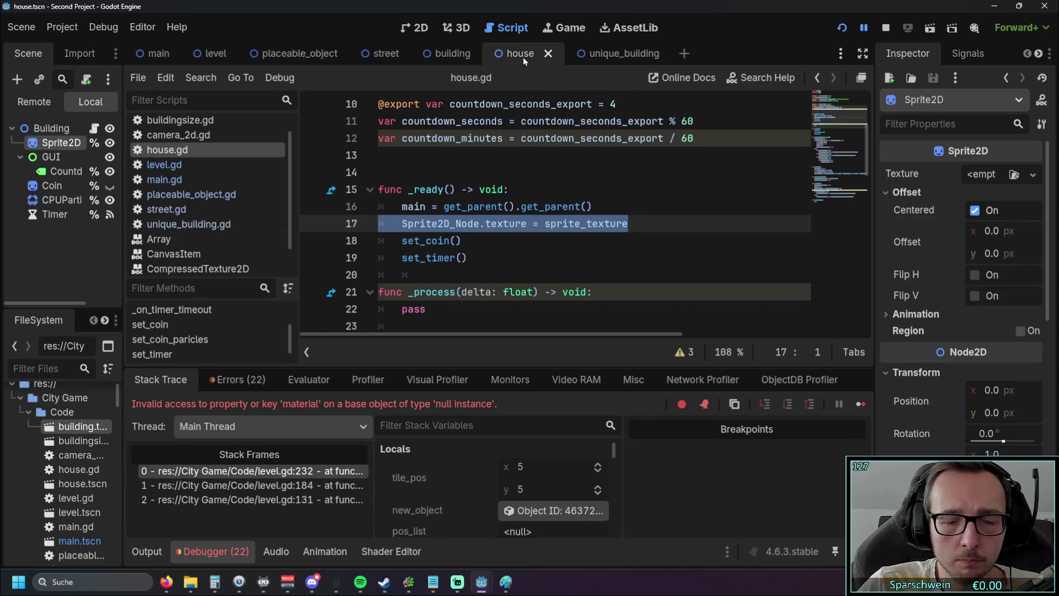
{"action": "left_click", "coordinate": [201, 140]}
{"action": "left_click", "coordinate": [200, 125]}
{"action": "left_click", "coordinate": [202, 139]}
{"action": "left_click", "coordinate": [203, 127]}
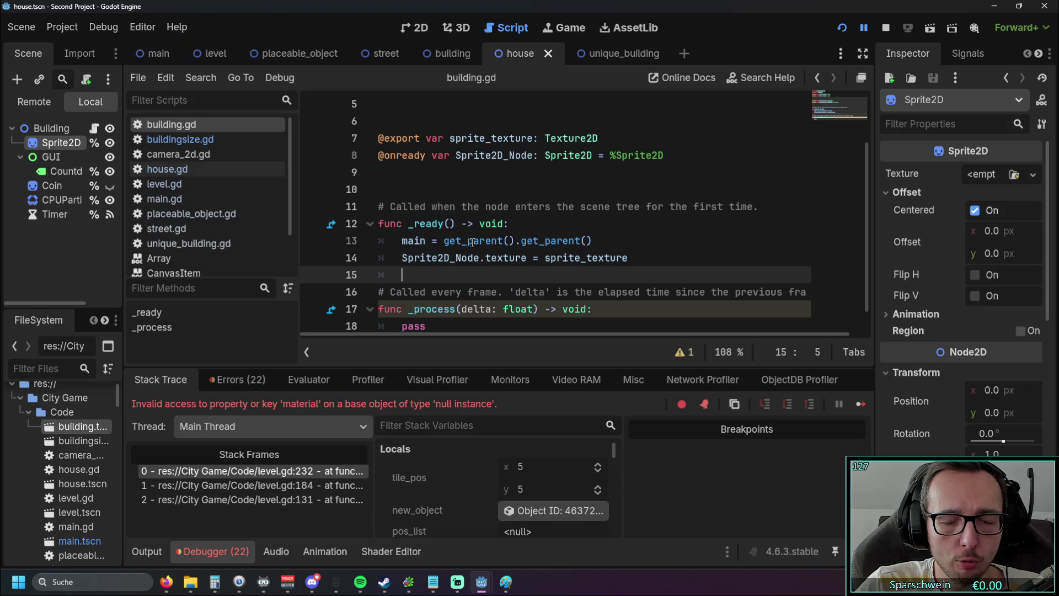
Check the get_parent and Sprite2D_Node docs, selecting line 13's double get_parent call
{"action": "mouse_move", "coordinate": [455, 241]}
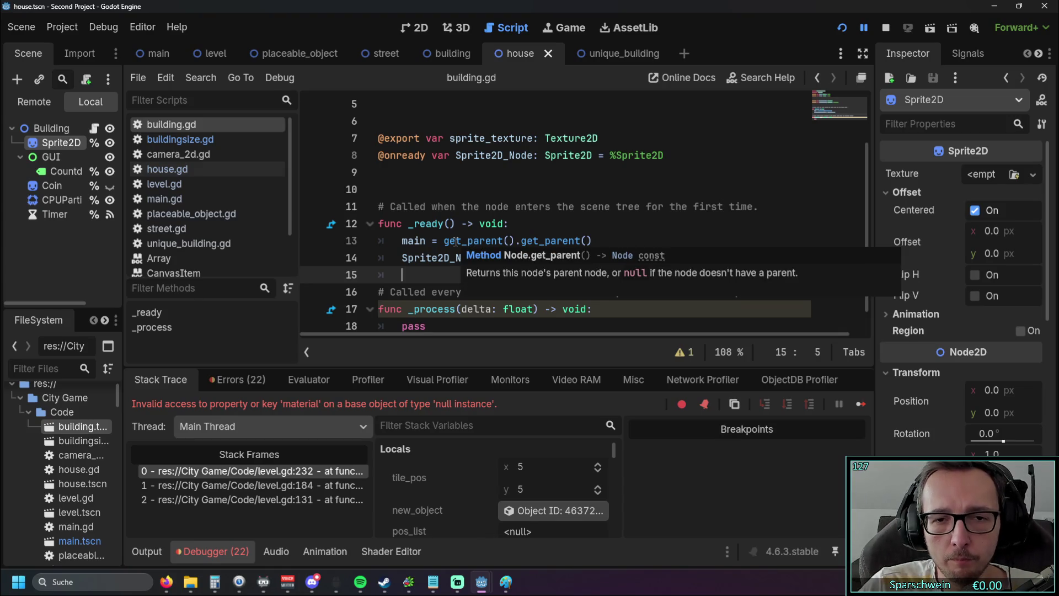
{"action": "left_click_drag", "start_coordinate": [400, 240], "coordinate": [622, 241]}
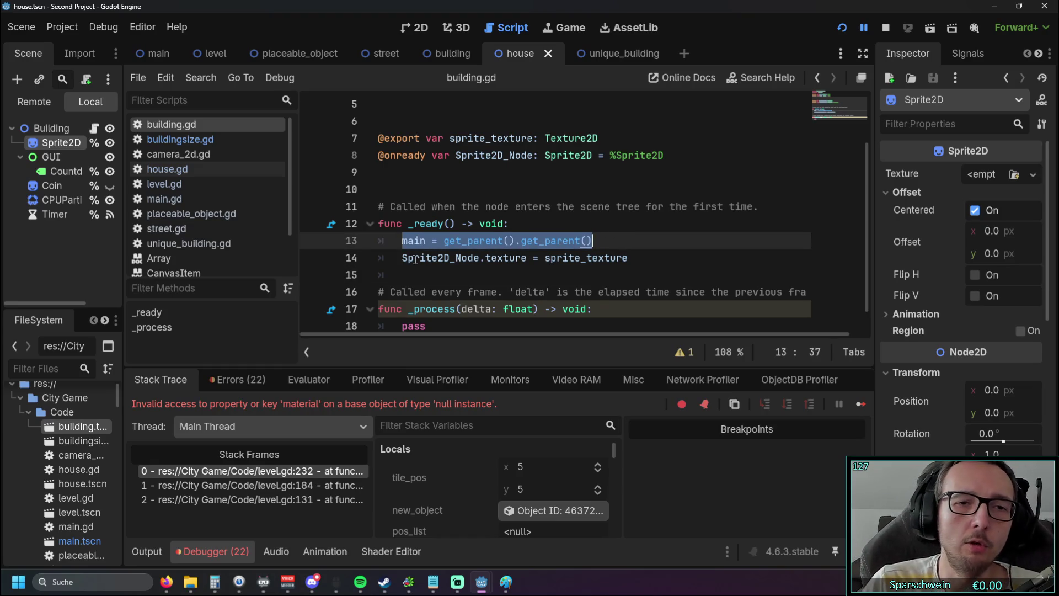
{"action": "mouse_move", "coordinate": [415, 259]}
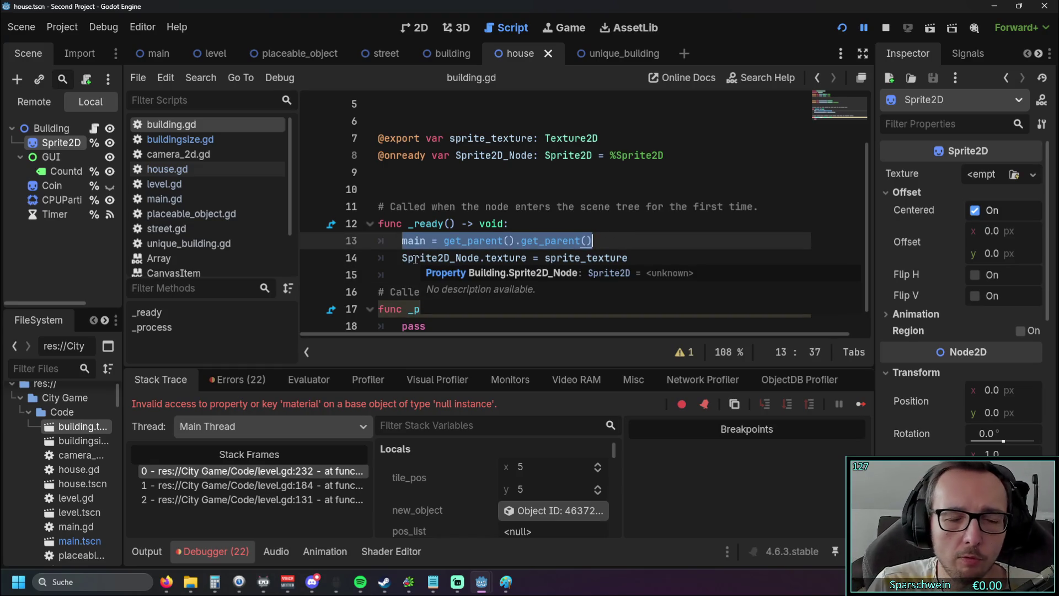
{"action": "left_click", "coordinate": [469, 206]}
{"action": "scroll", "coordinate": [469, 207], "scroll_direction": "down", "scroll_amount": 1}
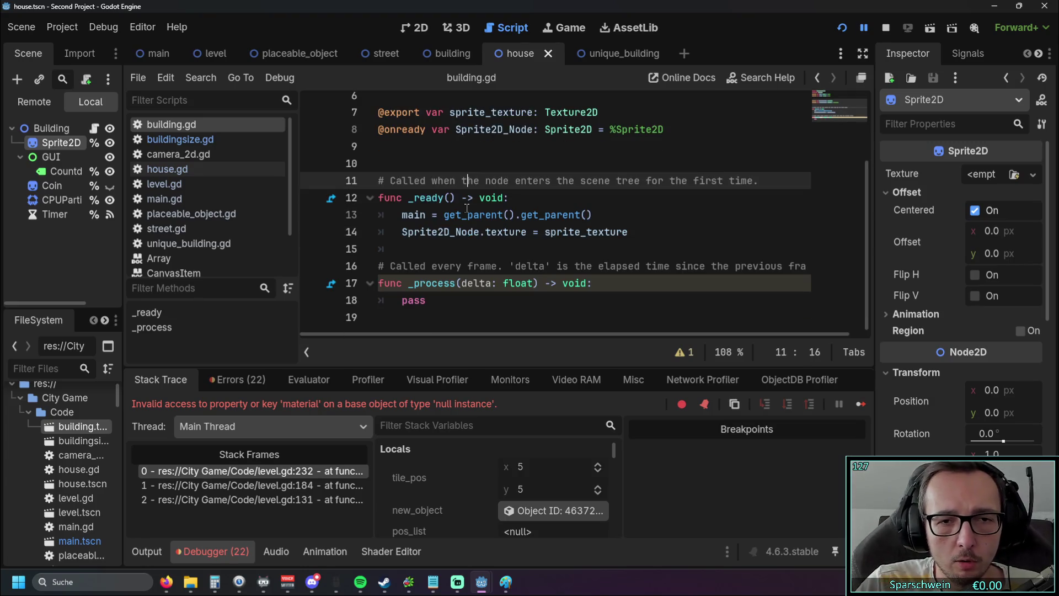
{"action": "scroll", "coordinate": [469, 209], "scroll_direction": "up", "scroll_amount": 2}
{"action": "scroll", "coordinate": [469, 211], "scroll_direction": "down", "scroll_amount": 1}
{"action": "scroll", "coordinate": [476, 221], "scroll_direction": "up", "scroll_amount": 1}
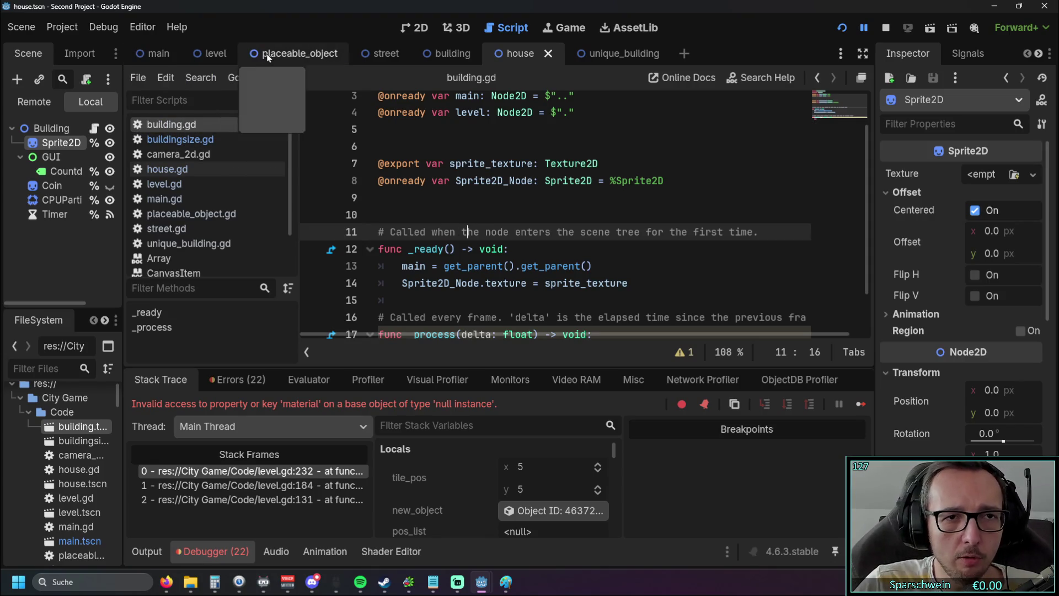
{"action": "scroll", "coordinate": [449, 237], "scroll_direction": "up", "scroll_amount": 2}
{"action": "scroll", "coordinate": [424, 221], "scroll_direction": "down", "scroll_amount": 1}
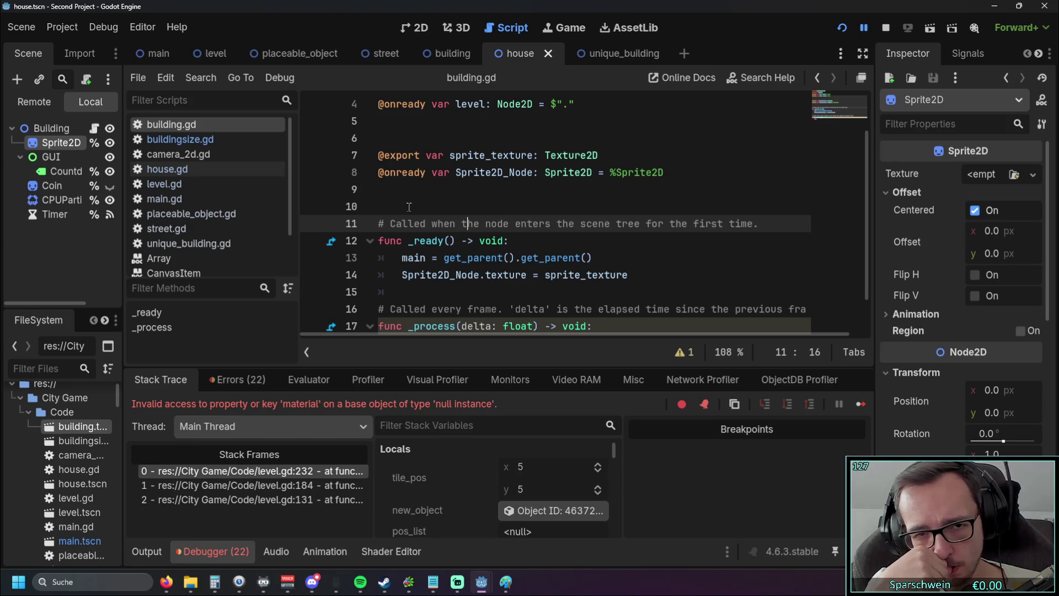
{"action": "scroll", "coordinate": [408, 201], "scroll_direction": "up", "scroll_amount": 1}
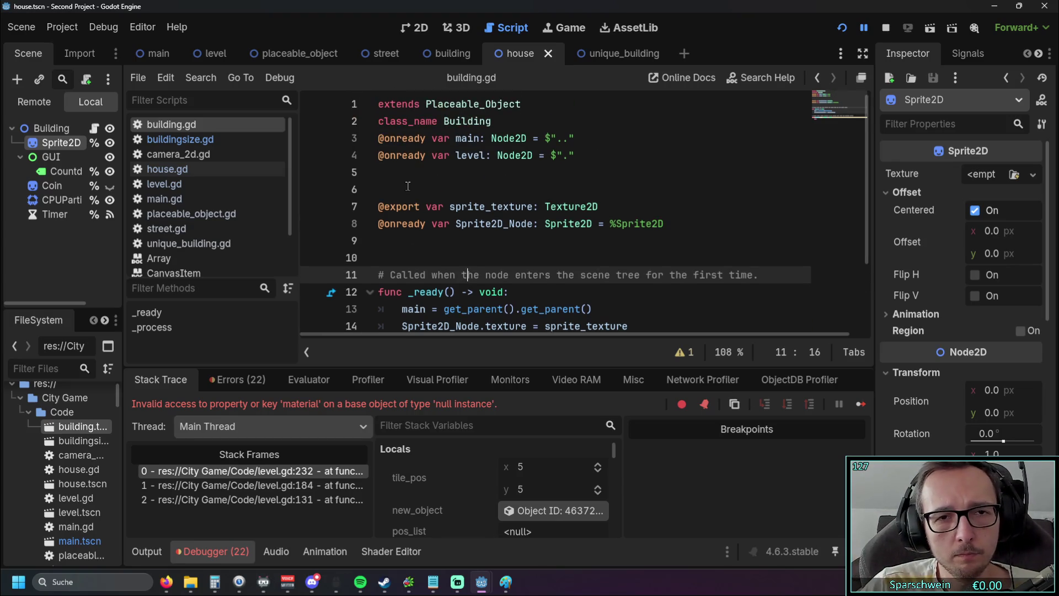
{"action": "scroll", "coordinate": [408, 190], "scroll_direction": "down", "scroll_amount": 1}
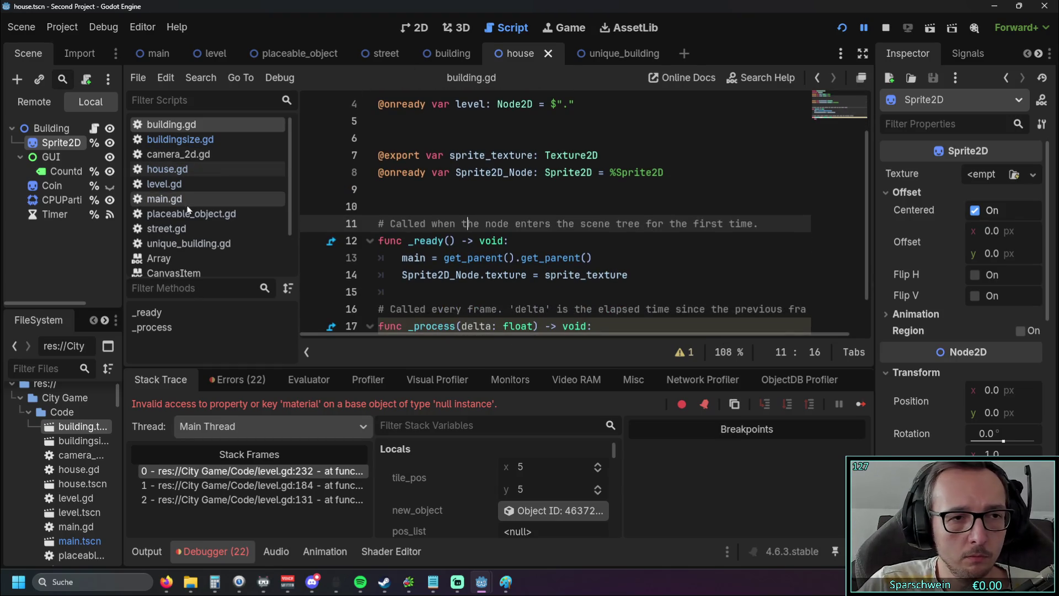
{"action": "left_click", "coordinate": [165, 169]}
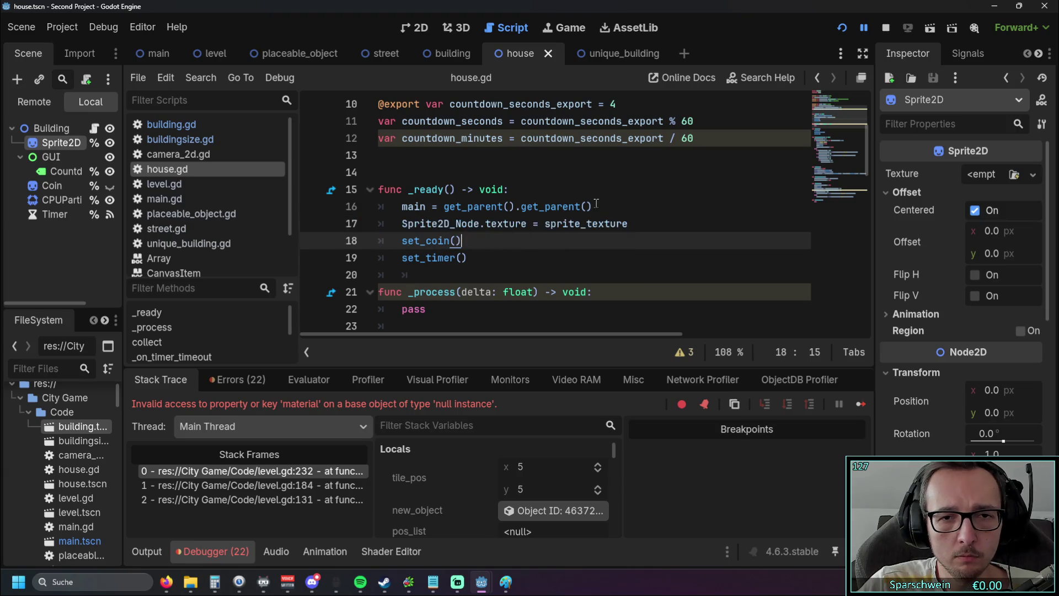
Remove the duplicate get_parent call on line 16, then test placing and demolishing houses in the game
{"action": "left_click_drag", "start_coordinate": [592, 207], "coordinate": [523, 206]}
{"action": "key", "text": "BackSpace"}
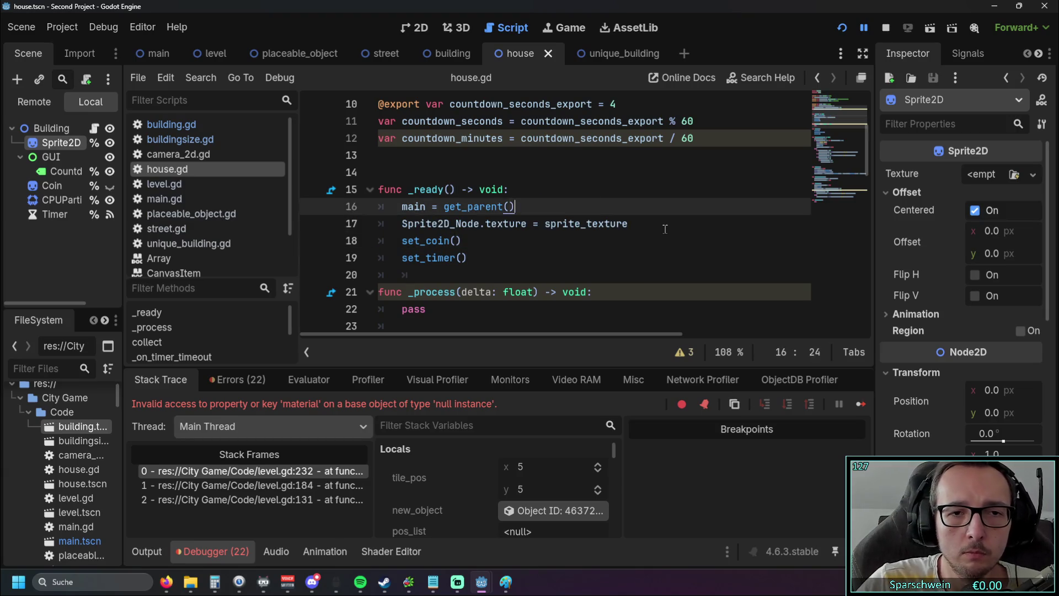
{"action": "left_click", "coordinate": [586, 258]}
{"action": "left_click", "coordinate": [842, 27]}
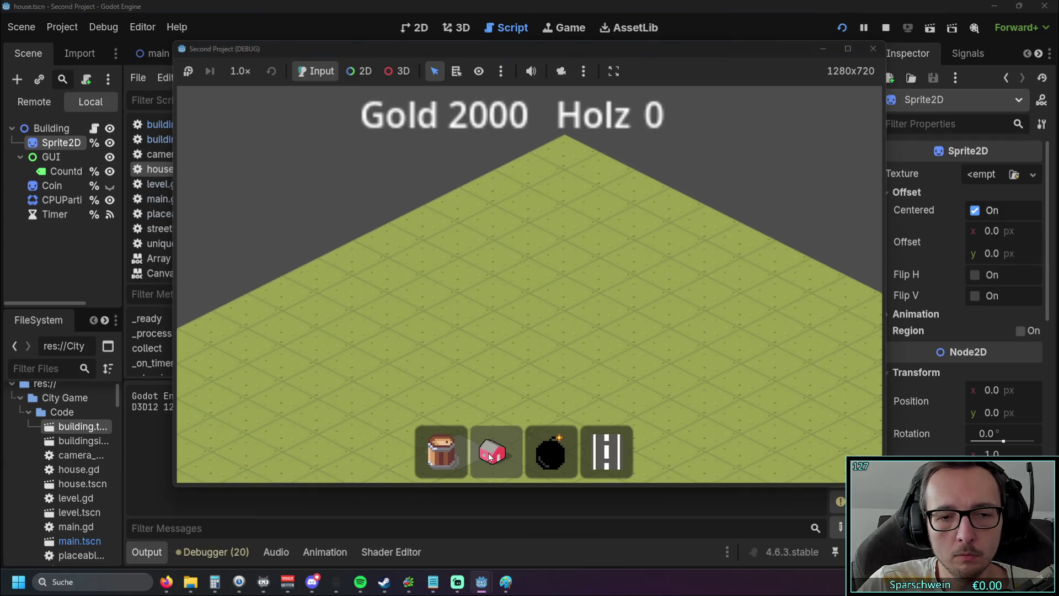
{"action": "left_click_drag", "start_coordinate": [489, 457], "coordinate": [503, 327]}
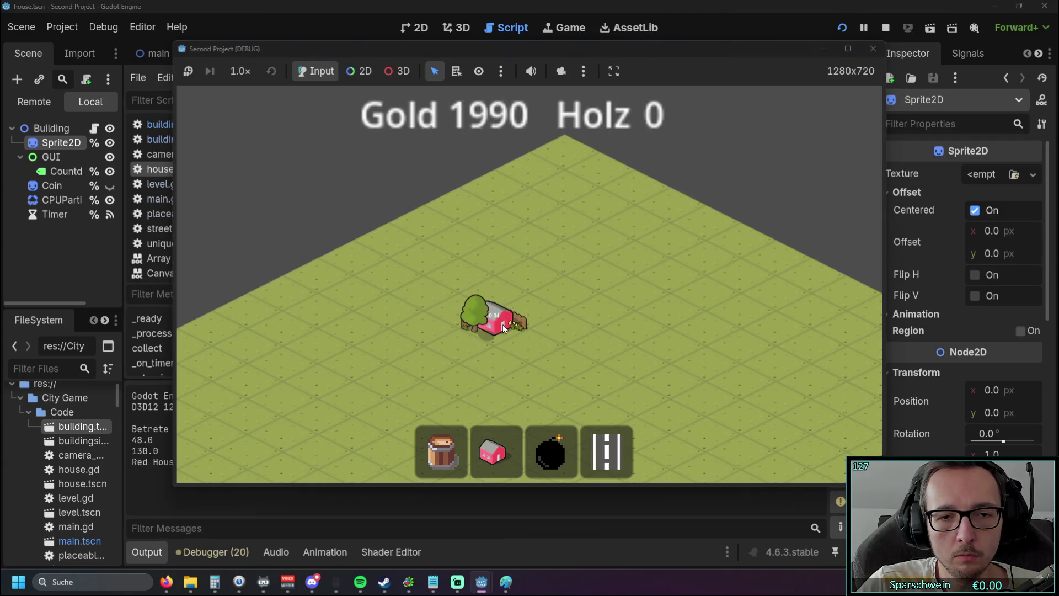
{"action": "left_click", "coordinate": [538, 298]}
{"action": "left_click", "coordinate": [566, 284]}
{"action": "right_click", "coordinate": [515, 320]}
{"action": "right_click", "coordinate": [541, 298]}
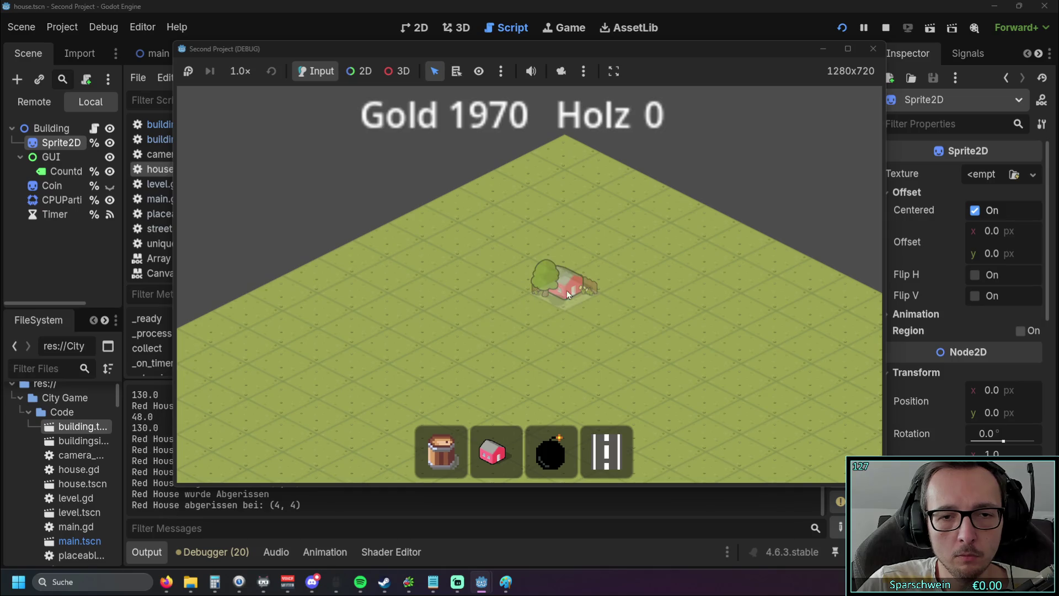
{"action": "right_click", "coordinate": [568, 290]}
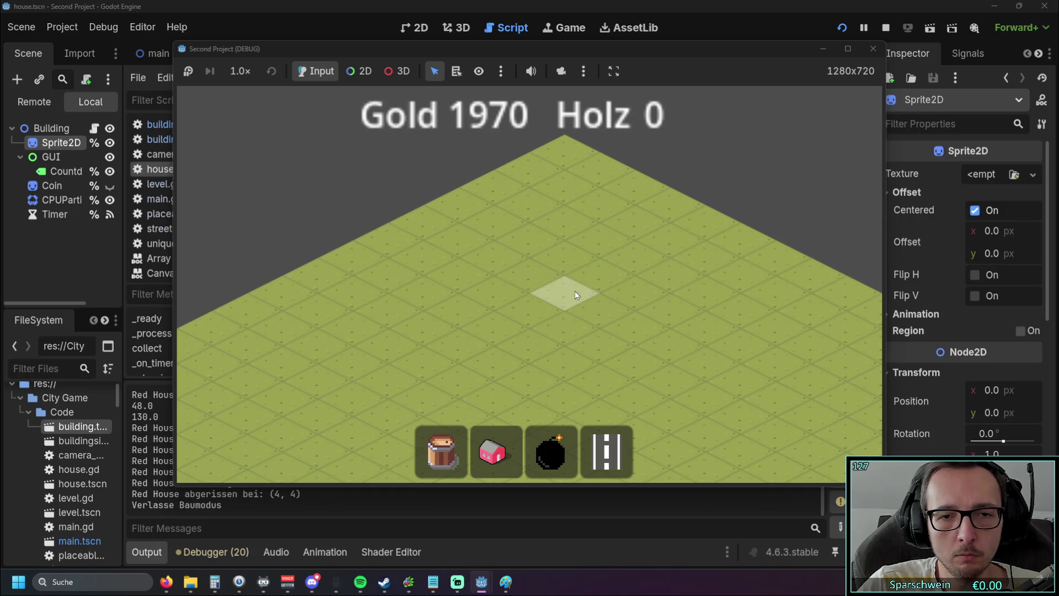
{"action": "left_click", "coordinate": [863, 50]}
Delete the 'main = get_parent()' line and test-build a diagonal row of red houses
{"action": "left_click_drag", "start_coordinate": [514, 206], "coordinate": [443, 207]}
{"action": "left_click_drag", "start_coordinate": [516, 206], "coordinate": [387, 208]}
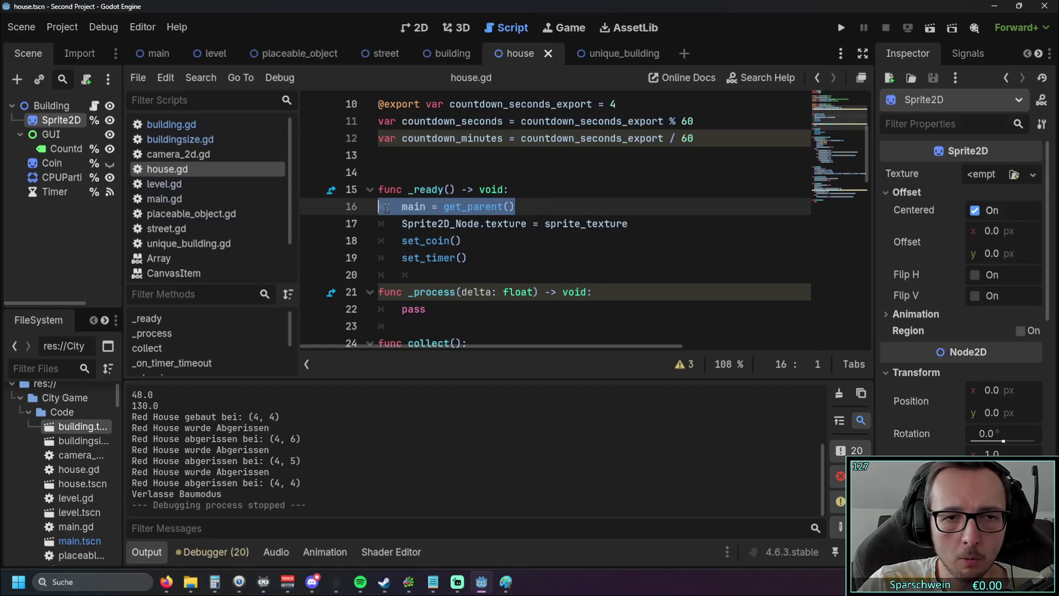
{"action": "key", "text": "BackSpace"}
{"action": "key", "text": "BackSpace"}
{"action": "left_click", "coordinate": [468, 240]}
{"action": "scroll", "coordinate": [468, 240], "scroll_direction": "up", "scroll_amount": 1}
{"action": "left_click", "coordinate": [835, 31]}
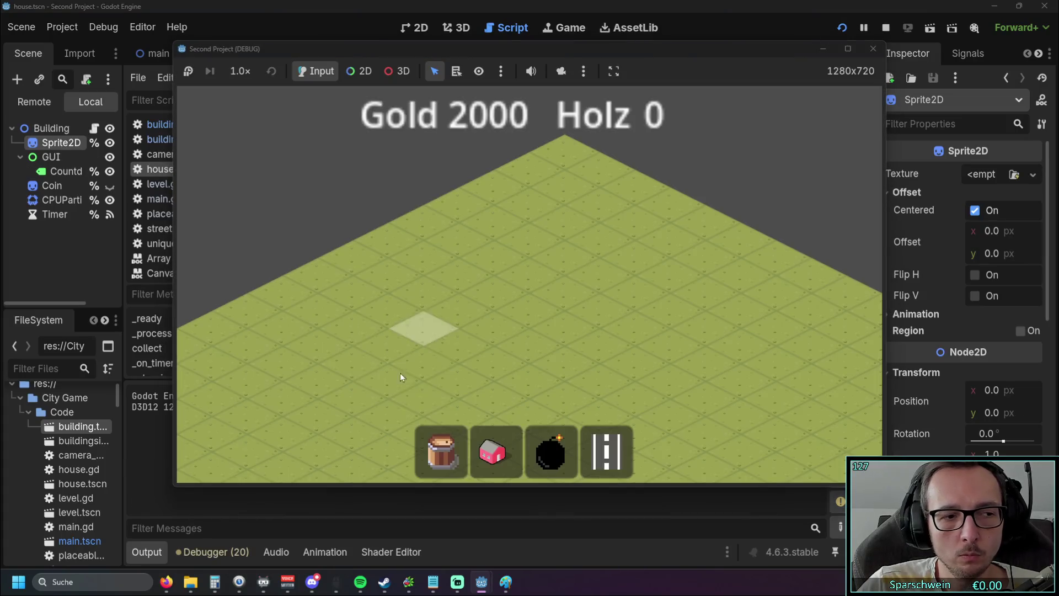
{"action": "left_click", "coordinate": [493, 451]}
{"action": "left_click_drag", "start_coordinate": [487, 320], "coordinate": [601, 264]}
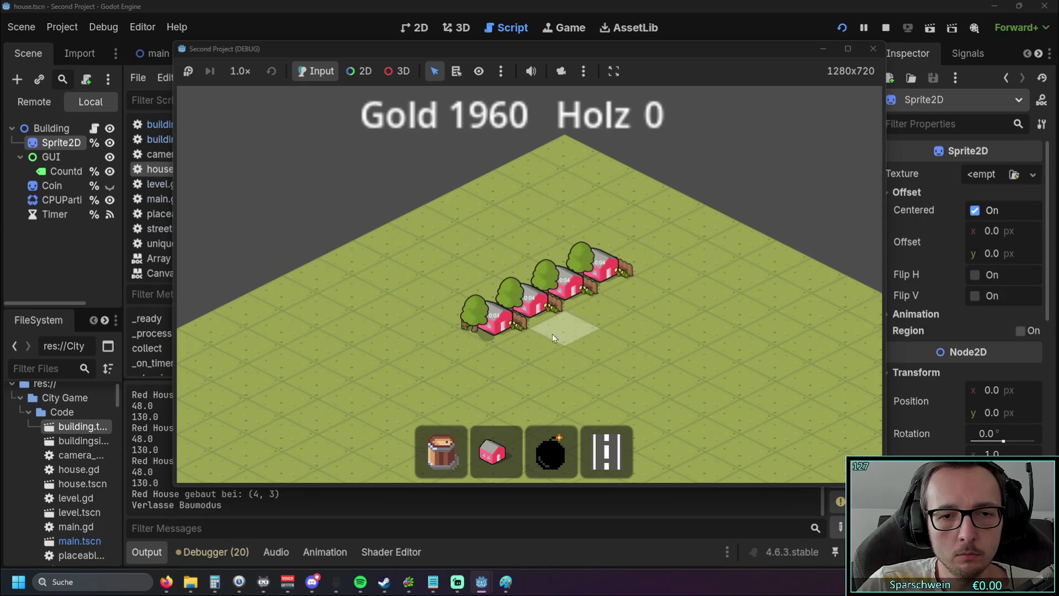
{"action": "left_click", "coordinate": [877, 47]}
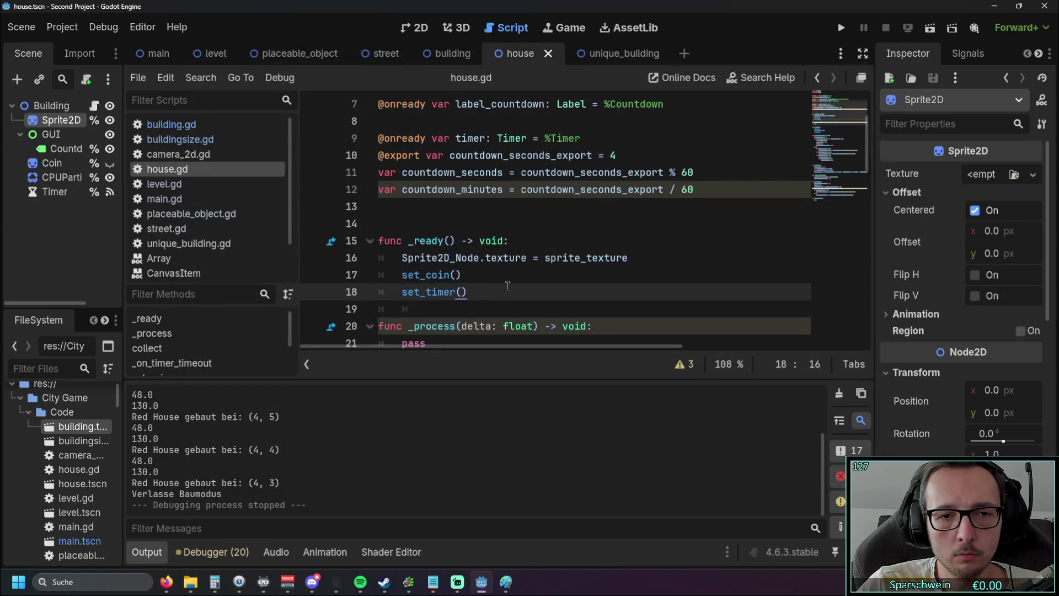
Delete 'Sprite2D_Node.texture = sprite_texture', then run the game and place a row of red houses
{"action": "left_click_drag", "start_coordinate": [629, 257], "coordinate": [314, 261]}
{"action": "key", "text": "BackSpace"}
{"action": "key", "text": "BackSpace"}
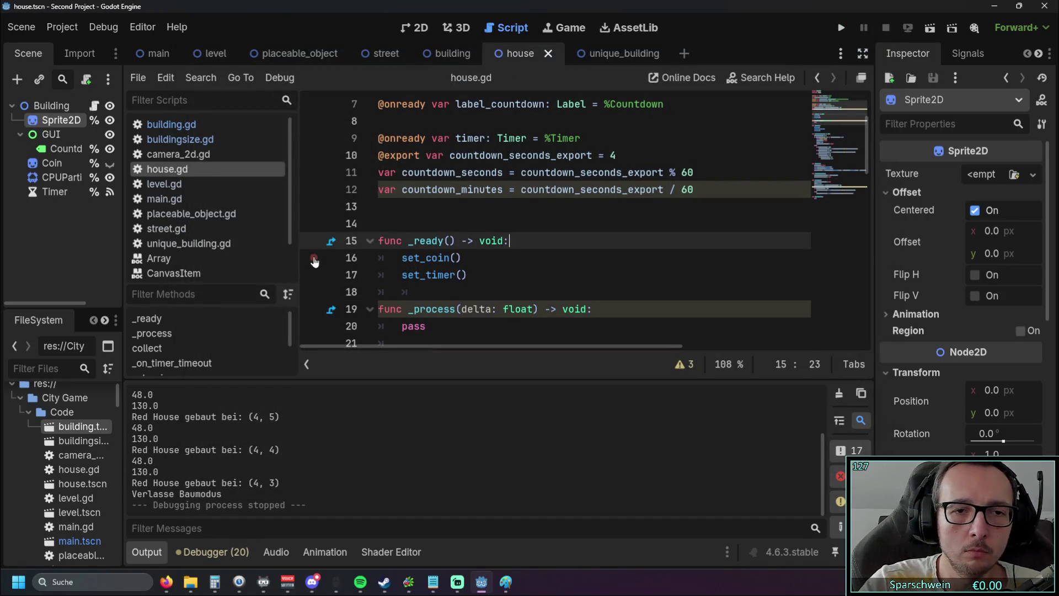
{"action": "left_click", "coordinate": [841, 27]}
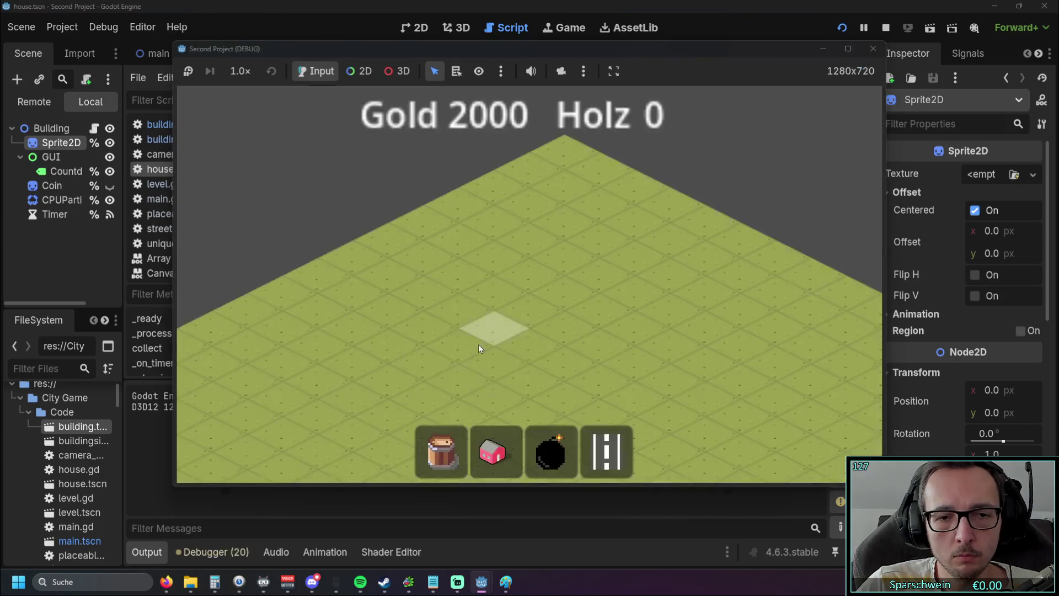
{"action": "left_click", "coordinate": [492, 452]}
{"action": "left_click", "coordinate": [565, 292]}
{"action": "left_click", "coordinate": [530, 309]}
{"action": "left_click", "coordinate": [493, 327]}
{"action": "right_click", "coordinate": [571, 351]}
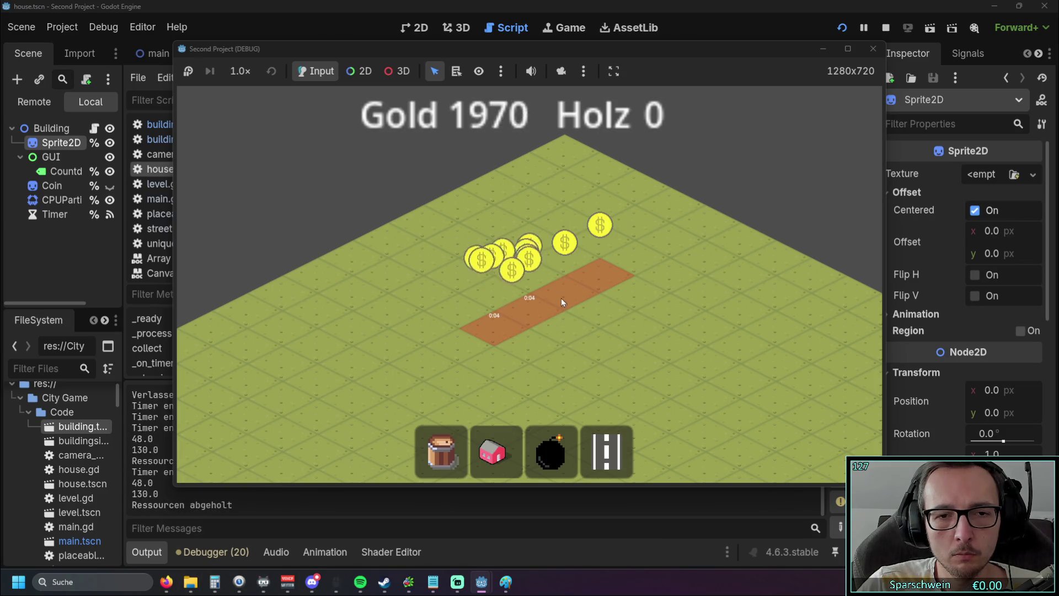
{"action": "left_click", "coordinate": [871, 49]}
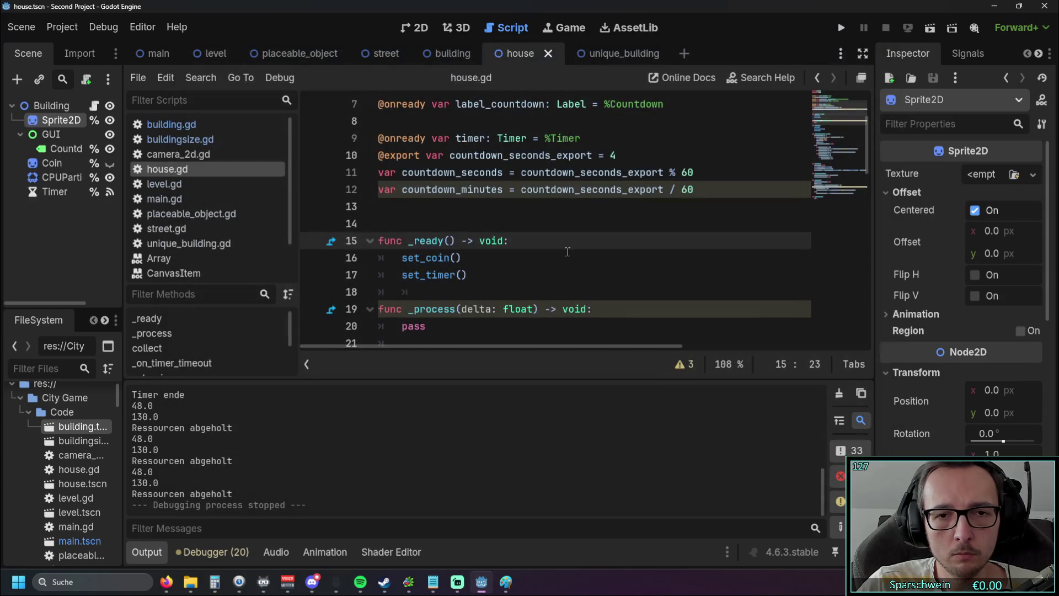
Restore the sprite texture line with Ctrl+Z, then switch through building.gd to level.gd
{"action": "key", "text": "ctrl+z"}
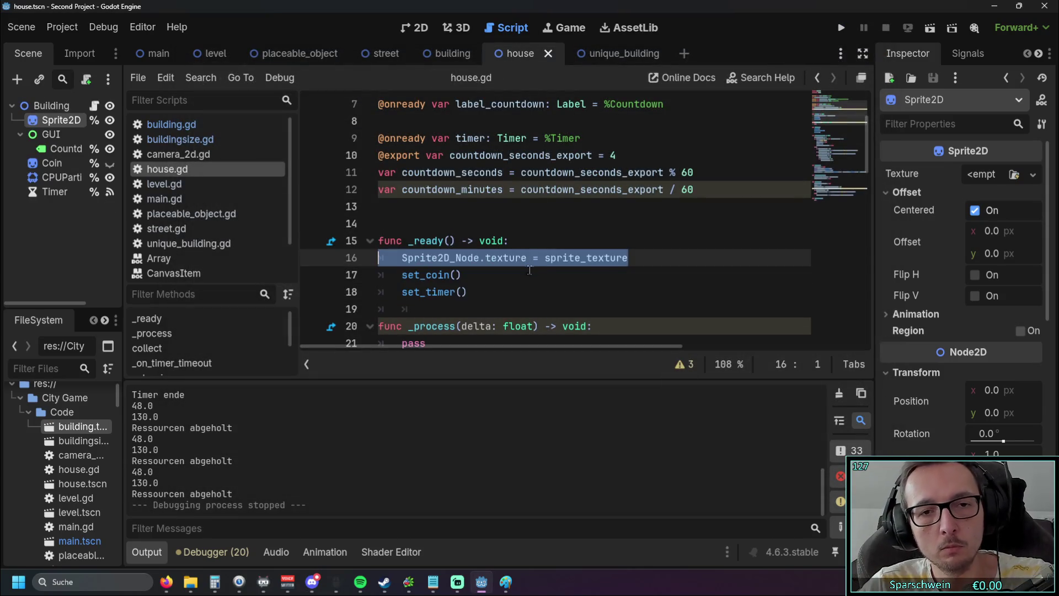
{"action": "left_click", "coordinate": [521, 292]}
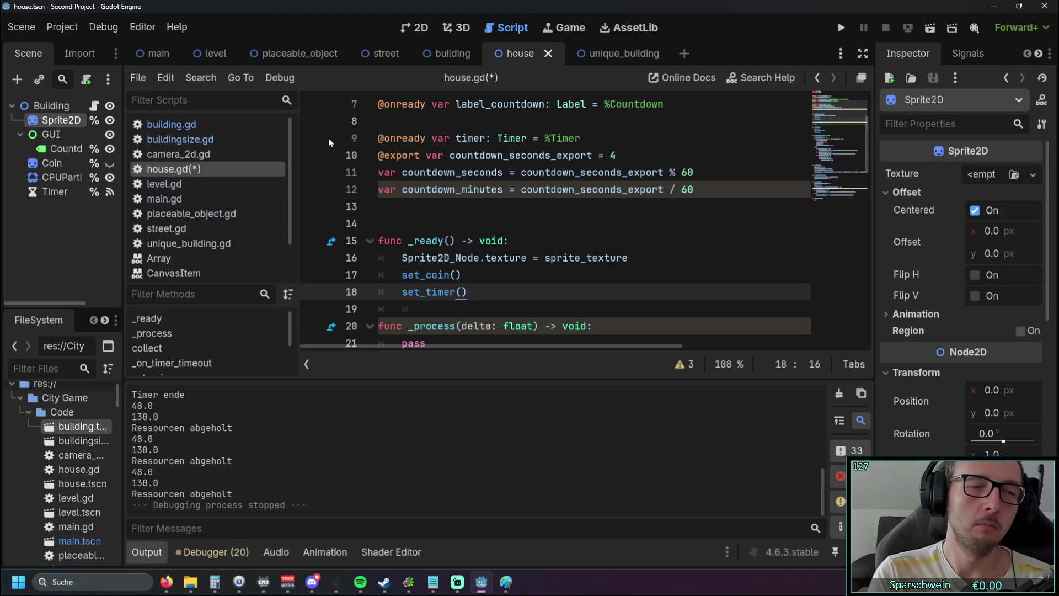
{"action": "left_click", "coordinate": [166, 125]}
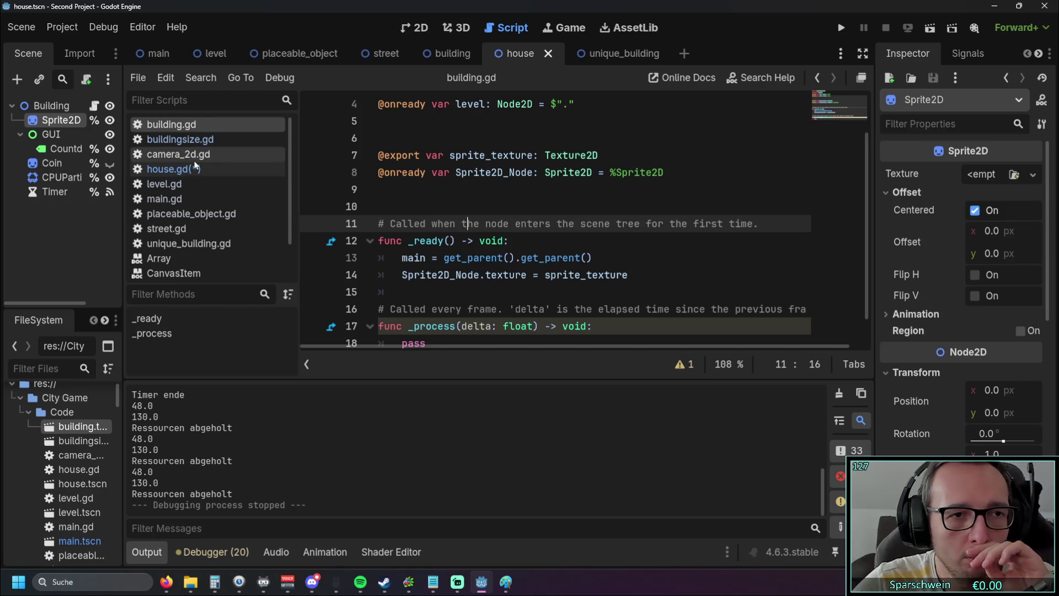
{"action": "left_click", "coordinate": [163, 183]}
Hide the Output panel and scroll level.gd to review _construct_house and its particles_coin line
{"action": "scroll", "coordinate": [488, 240], "scroll_direction": "up", "scroll_amount": 15}
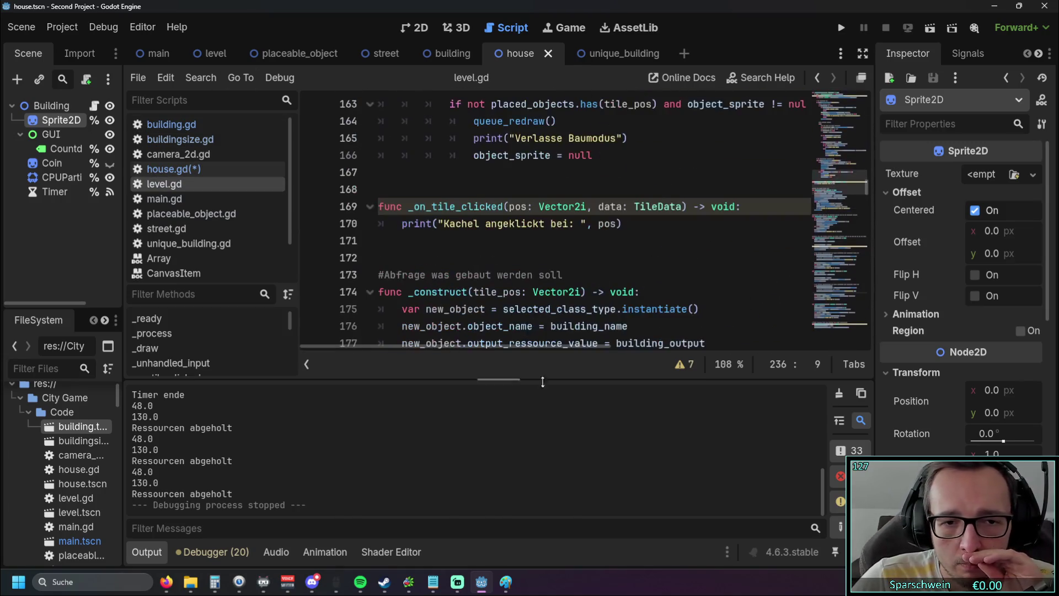
{"action": "left_click", "coordinate": [157, 547]}
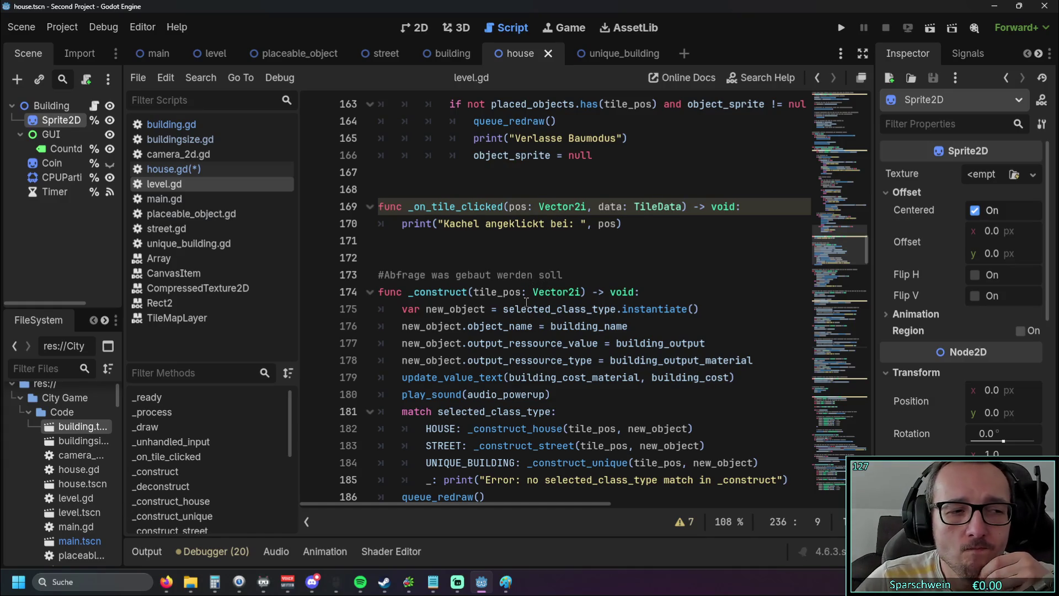
{"action": "scroll", "coordinate": [524, 298], "scroll_direction": "up", "scroll_amount": 4}
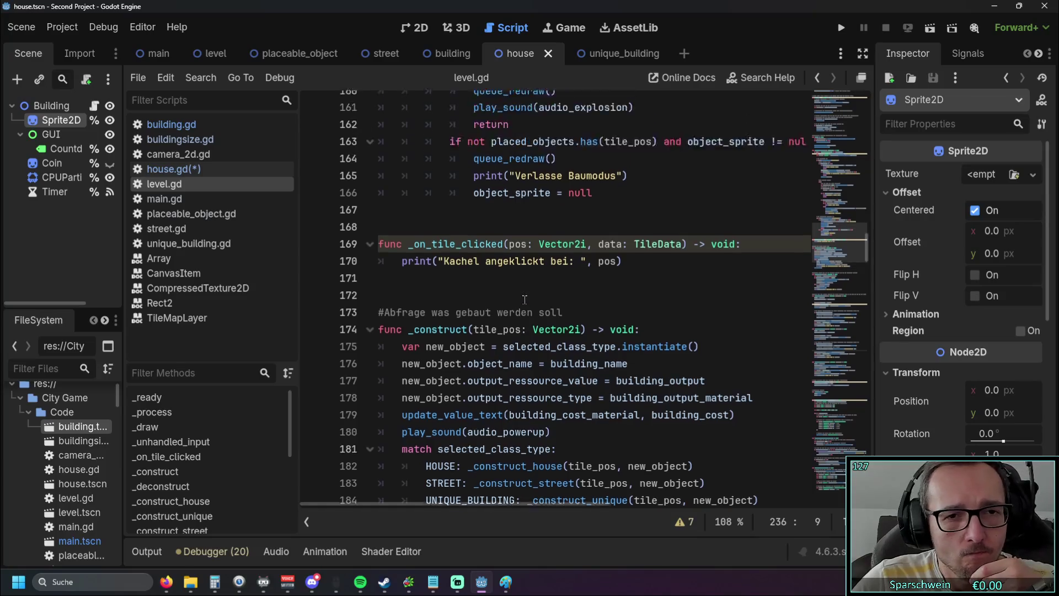
{"action": "scroll", "coordinate": [524, 299], "scroll_direction": "up", "scroll_amount": 4}
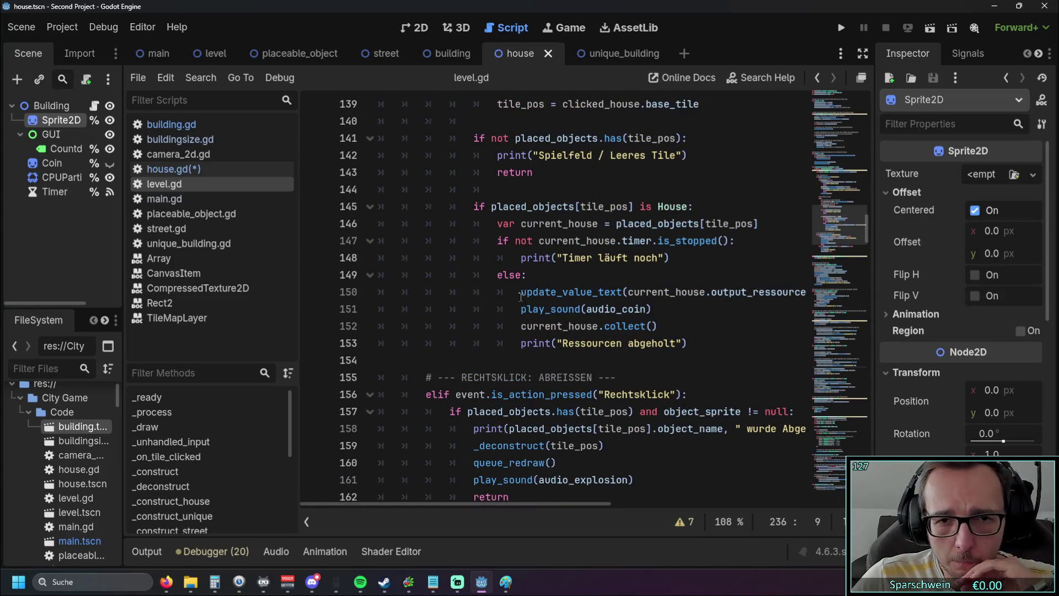
{"action": "scroll", "coordinate": [505, 315], "scroll_direction": "up", "scroll_amount": 5}
{"action": "scroll", "coordinate": [504, 314], "scroll_direction": "up", "scroll_amount": 2}
{"action": "scroll", "coordinate": [389, 504], "scroll_direction": "right", "scroll_amount": 5}
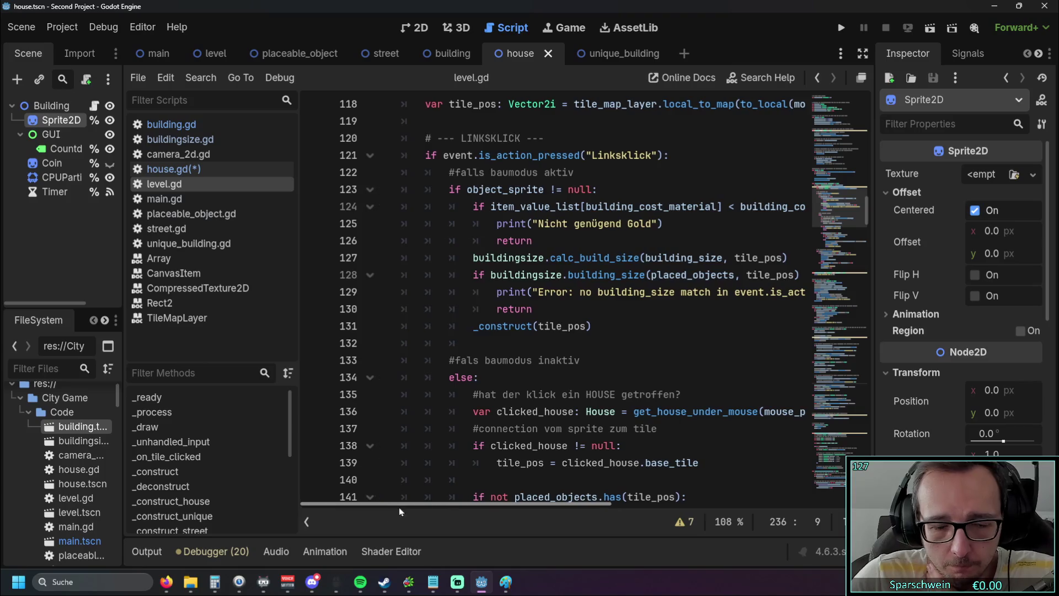
{"action": "scroll", "coordinate": [454, 505], "scroll_direction": "left", "scroll_amount": 4}
{"action": "scroll", "coordinate": [387, 504], "scroll_direction": "right", "scroll_amount": 2}
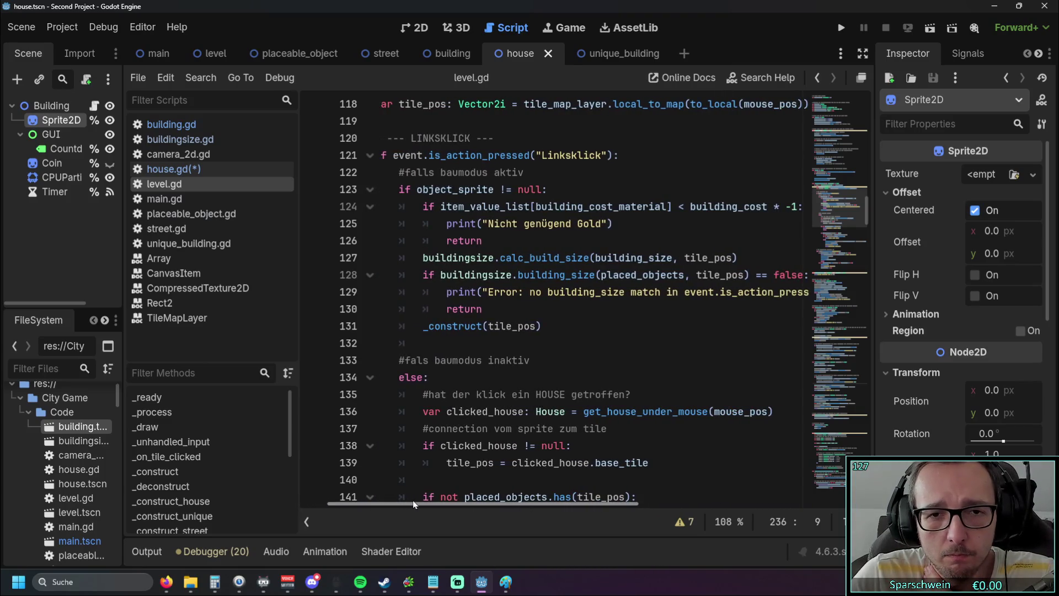
{"action": "scroll", "coordinate": [412, 503], "scroll_direction": "left", "scroll_amount": 4}
{"action": "scroll", "coordinate": [556, 383], "scroll_direction": "up", "scroll_amount": 2}
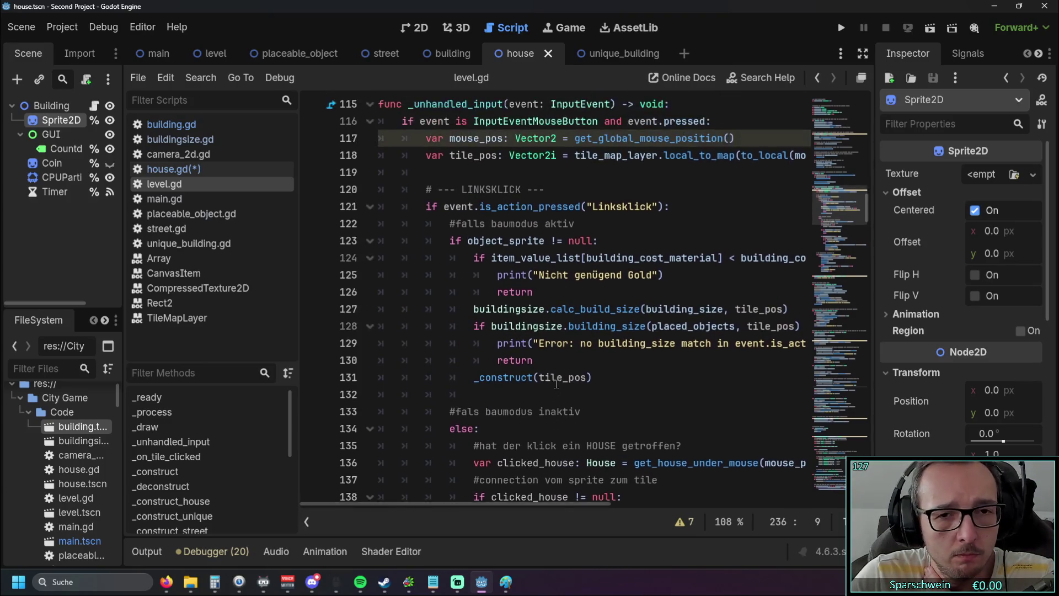
{"action": "scroll", "coordinate": [556, 384], "scroll_direction": "up", "scroll_amount": 4}
{"action": "scroll", "coordinate": [562, 372], "scroll_direction": "down", "scroll_amount": 8}
{"action": "scroll", "coordinate": [563, 372], "scroll_direction": "down", "scroll_amount": 15}
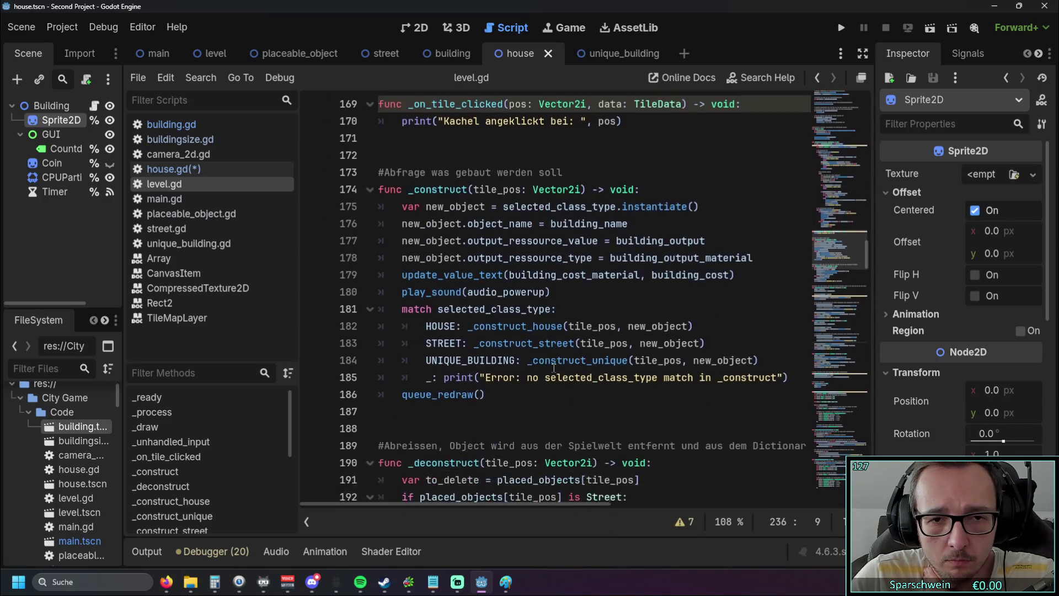
{"action": "scroll", "coordinate": [550, 368], "scroll_direction": "down", "scroll_amount": 8}
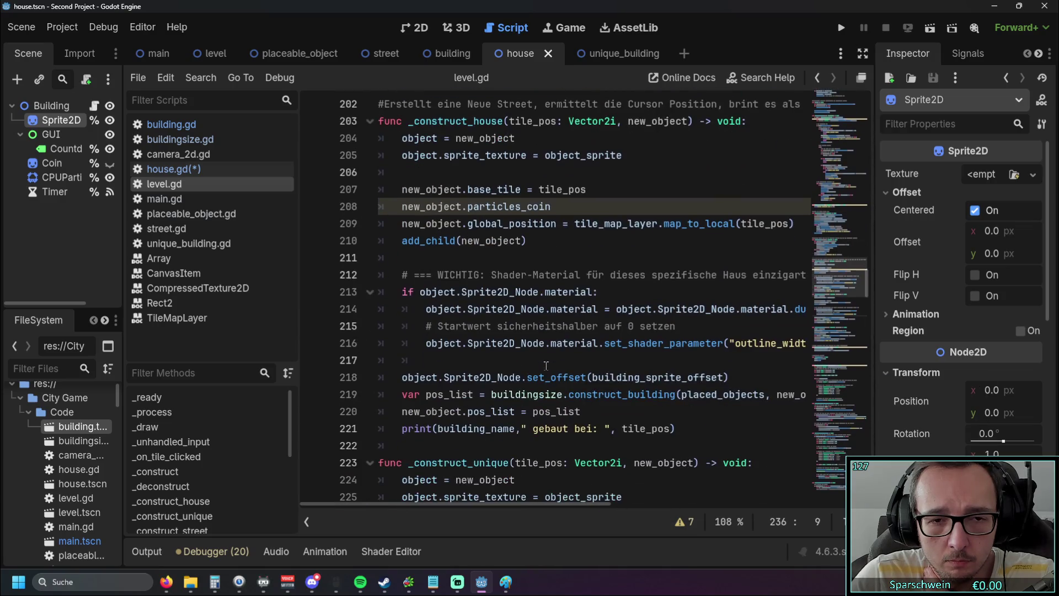
{"action": "scroll", "coordinate": [552, 348], "scroll_direction": "up", "scroll_amount": 1}
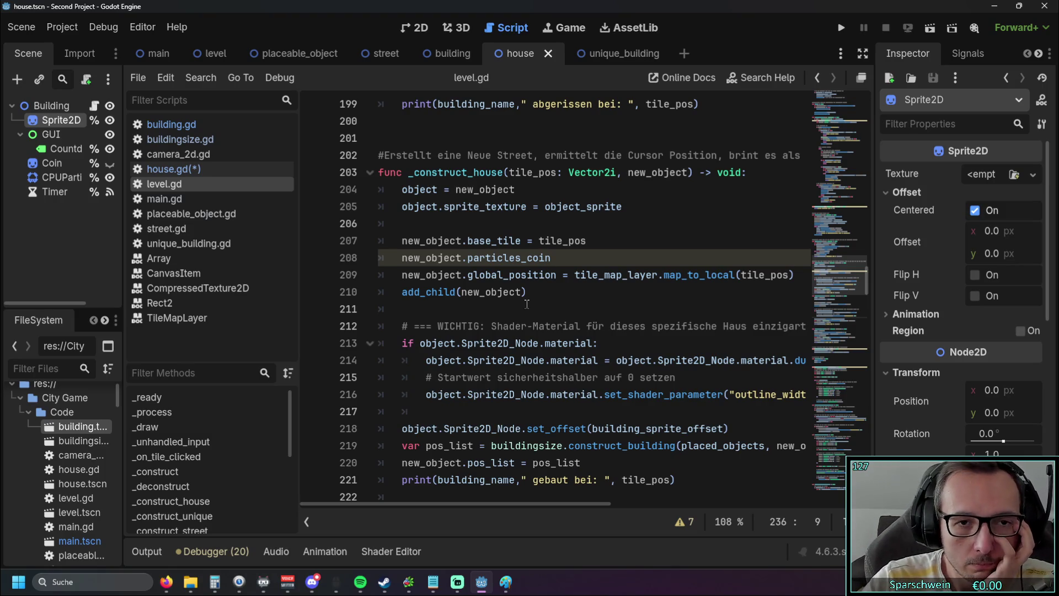
{"action": "scroll", "coordinate": [594, 270], "scroll_direction": "down", "scroll_amount": 1}
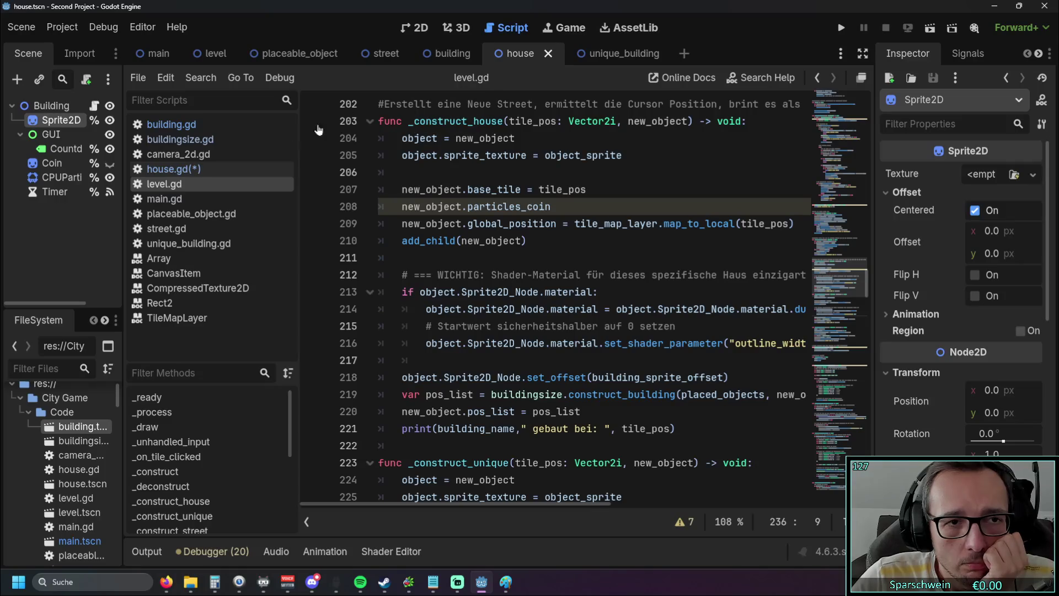
{"action": "left_click", "coordinate": [168, 169]}
Open placeable_object.gd and highlight its extends and class_name lines
{"action": "scroll", "coordinate": [378, 182], "scroll_direction": "up", "scroll_amount": 1}
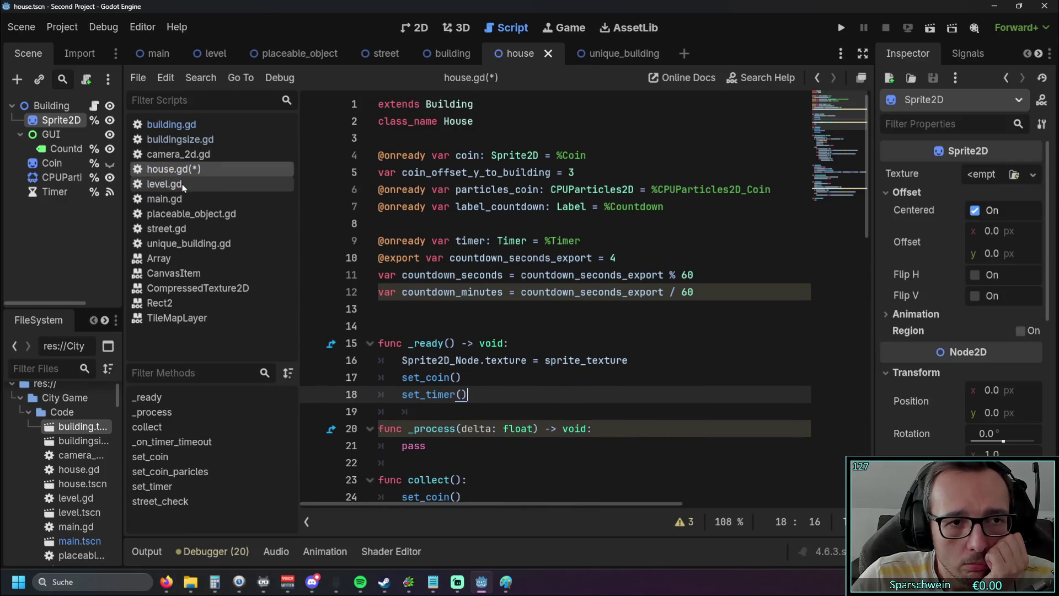
{"action": "left_click", "coordinate": [165, 125]}
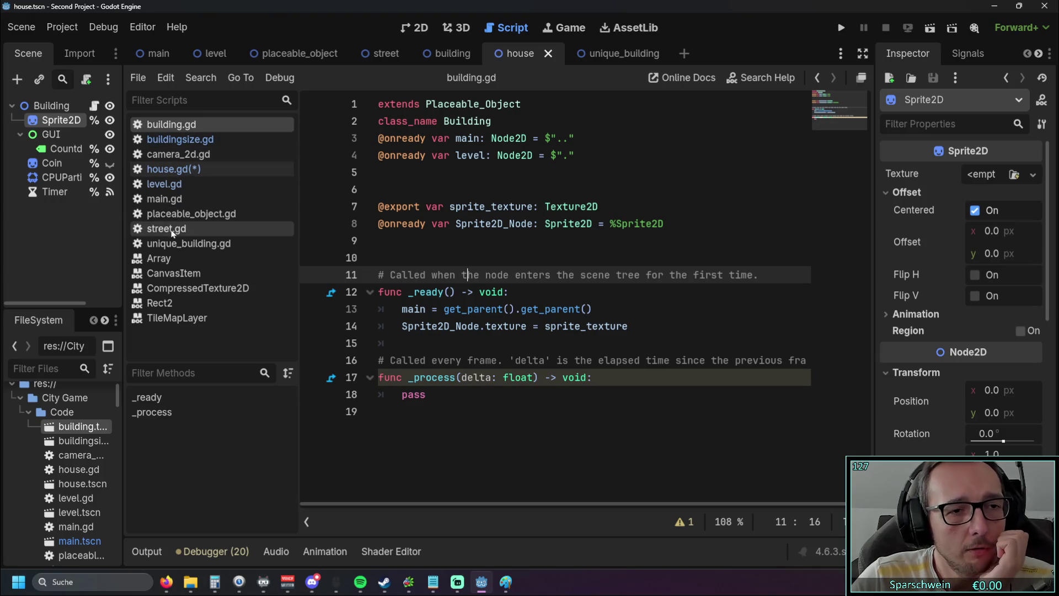
{"action": "left_click", "coordinate": [187, 213]}
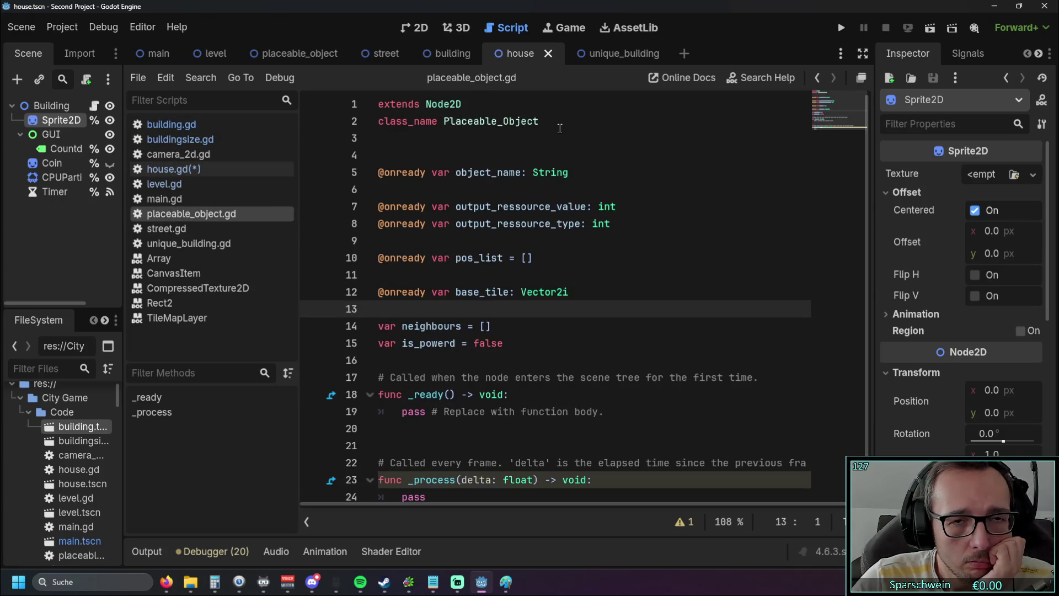
{"action": "left_click_drag", "start_coordinate": [558, 125], "coordinate": [380, 104]}
{"action": "left_click", "coordinate": [472, 150]}
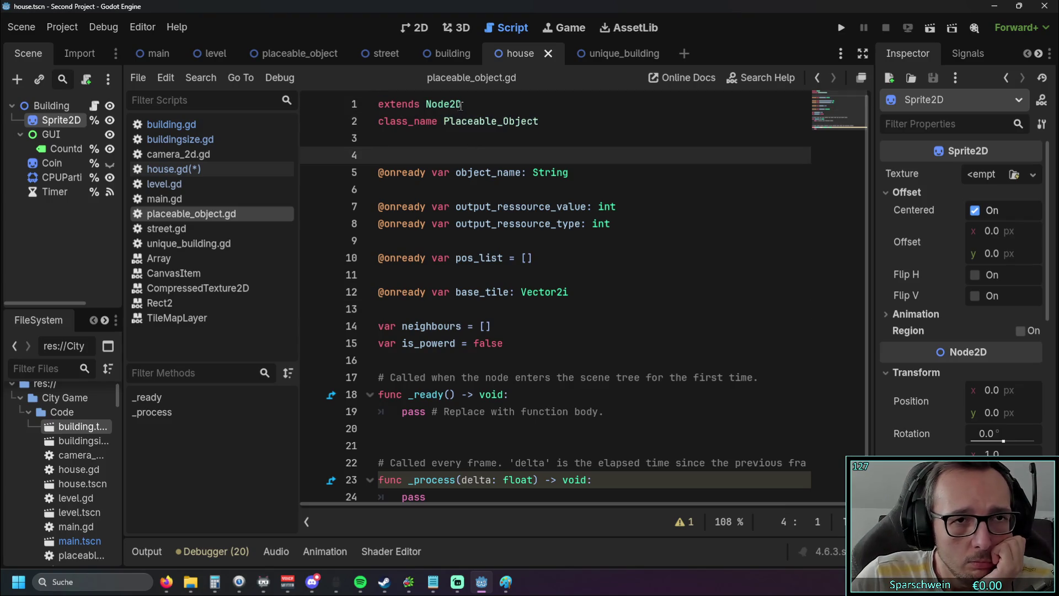
Review placeable_object.gd's header, repeatedly highlighting the Node2D base class on line 1
{"action": "double_click", "coordinate": [430, 103]}
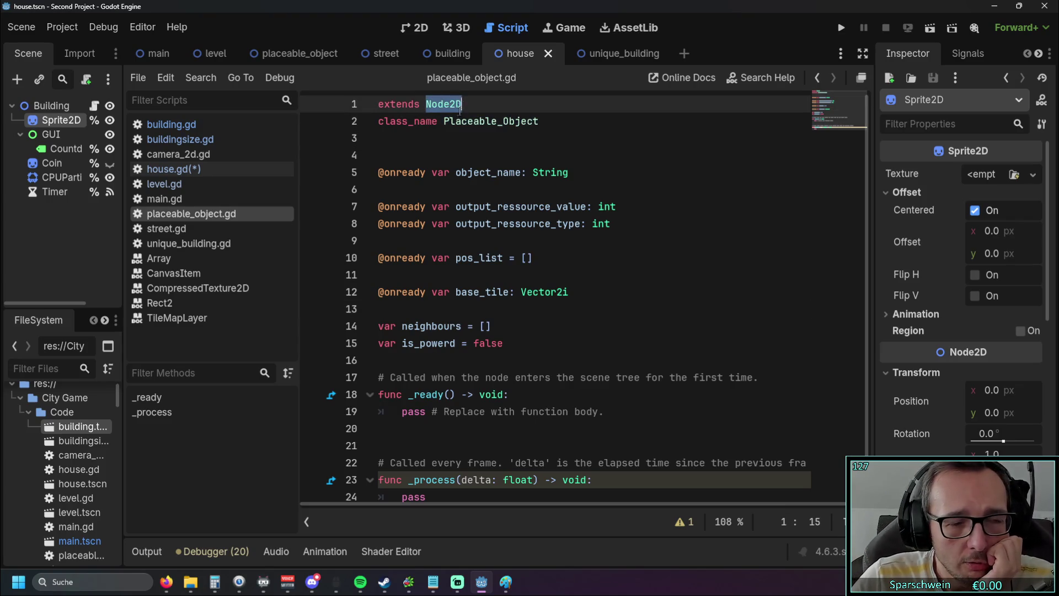
{"action": "left_click", "coordinate": [454, 134]}
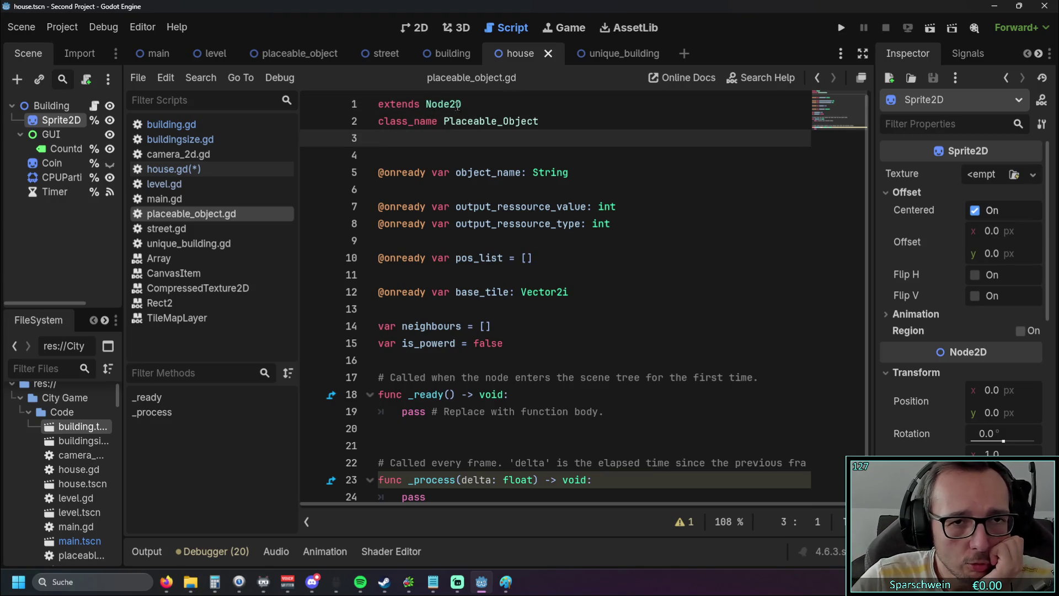
{"action": "double_click", "coordinate": [430, 104]}
{"action": "left_click", "coordinate": [465, 137]}
{"action": "double_click", "coordinate": [431, 107]}
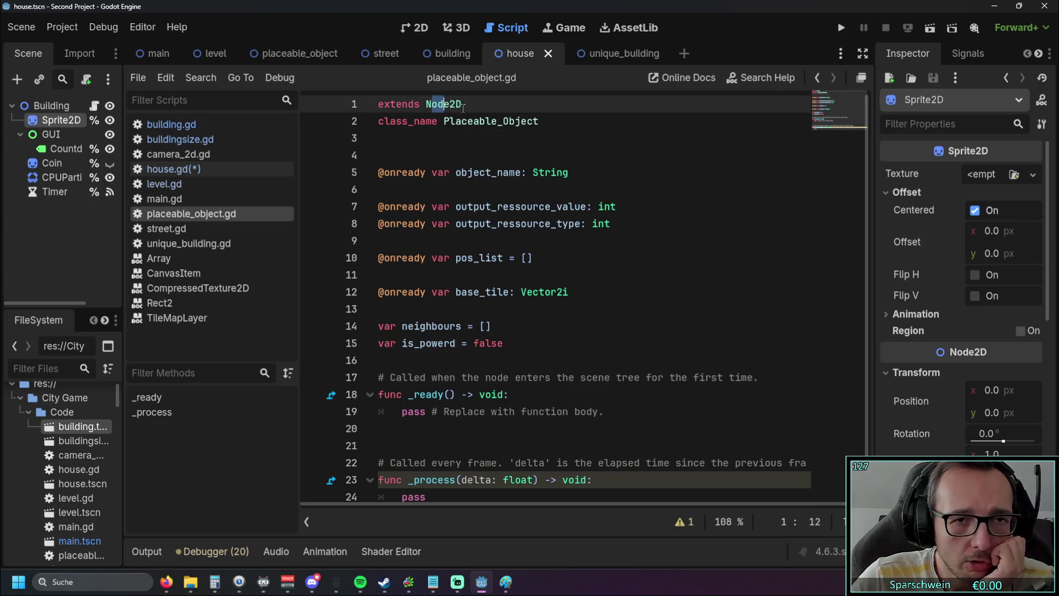
{"action": "left_click", "coordinate": [435, 140]}
{"action": "double_click", "coordinate": [441, 104]}
{"action": "left_click", "coordinate": [435, 139]}
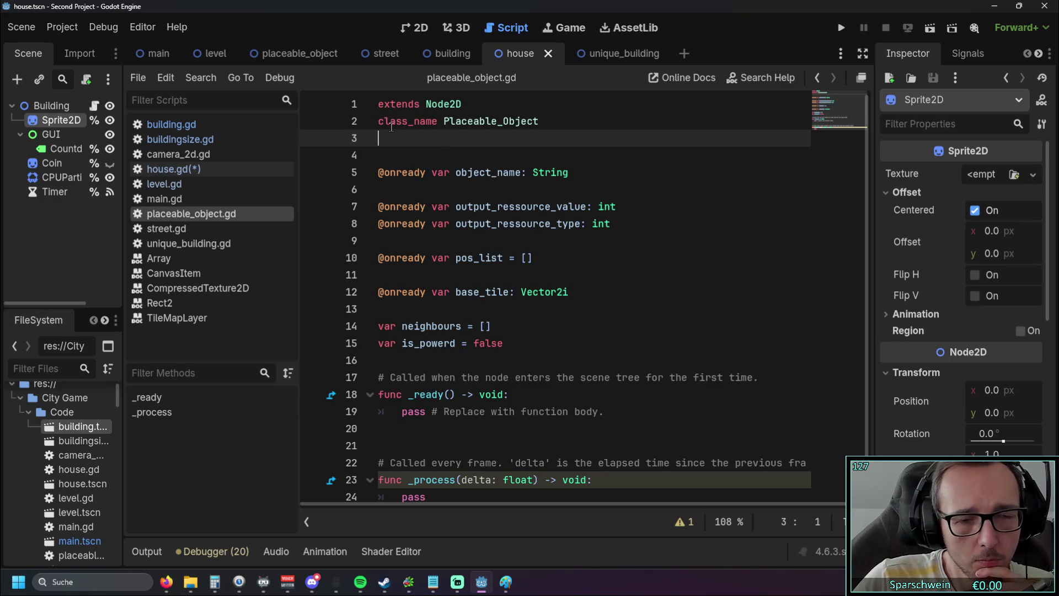
{"action": "left_click", "coordinate": [420, 104]}
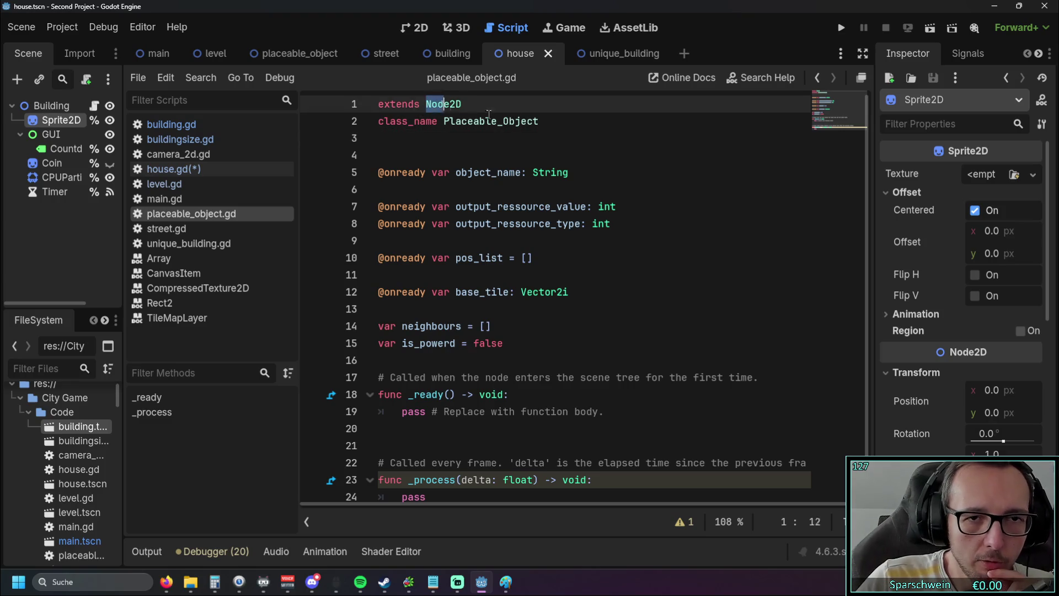
{"action": "key", "text": "Down"}
{"action": "key", "text": "End"}
{"action": "left_click", "coordinate": [409, 145]}
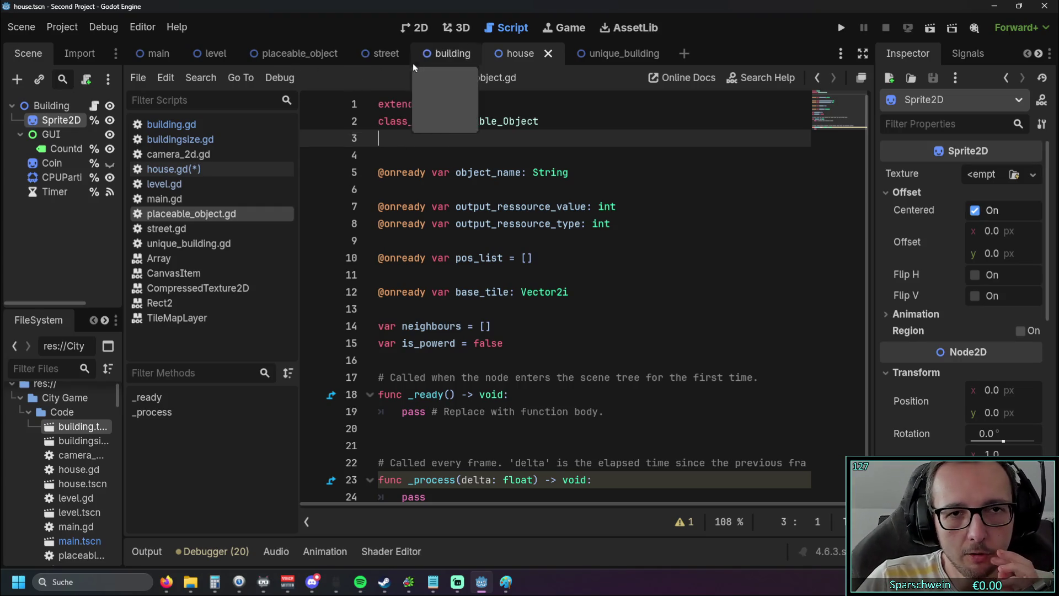
In building.gd, highlight the 'extends Placeable_Object' and 'class_name Building' declarations
{"action": "left_click", "coordinate": [196, 132]}
{"action": "left_click", "coordinate": [501, 122]}
{"action": "left_click_drag", "start_coordinate": [499, 121], "coordinate": [379, 104]}
{"action": "left_click", "coordinate": [499, 121]}
{"action": "left_click_drag", "start_coordinate": [500, 122], "coordinate": [394, 121]}
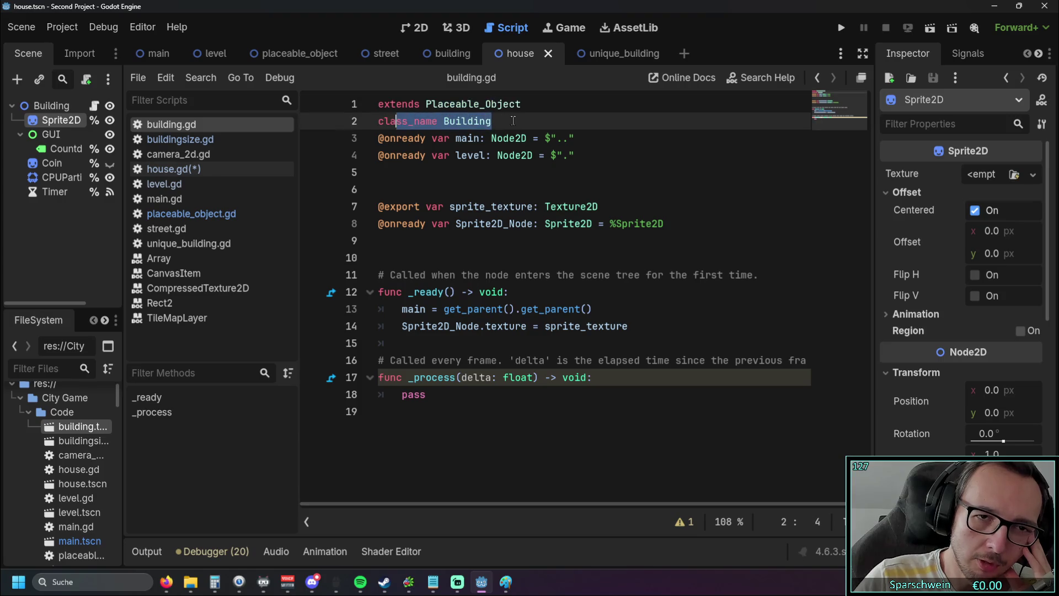
{"action": "left_click", "coordinate": [395, 121]}
{"action": "left_click_drag", "start_coordinate": [521, 104], "coordinate": [382, 104]}
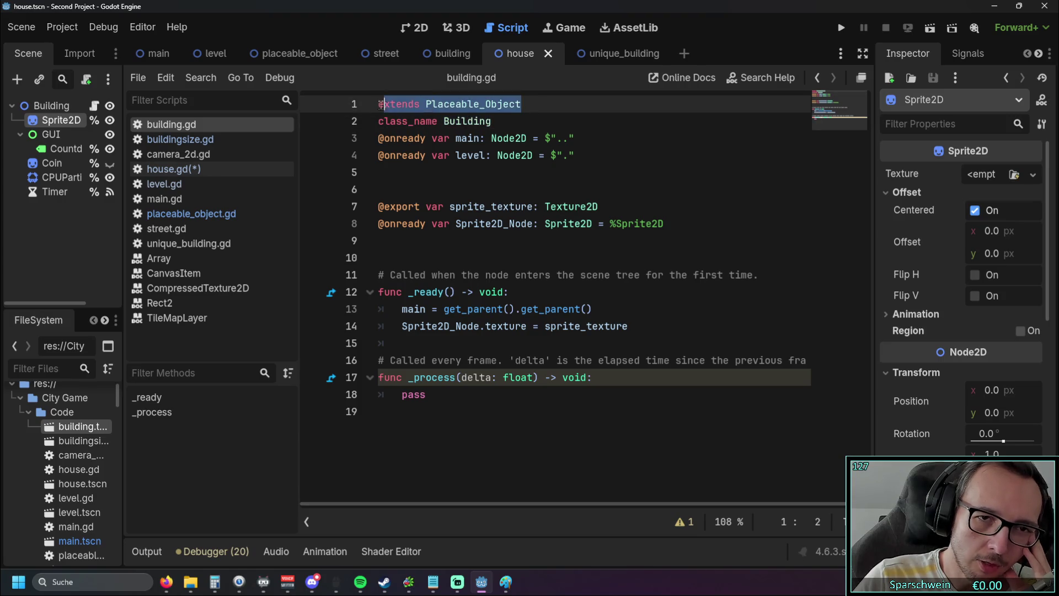
{"action": "left_click", "coordinate": [499, 120]}
In house.gd, highlight the class declaration lines, including 'class_name House'
{"action": "left_click", "coordinate": [175, 174]}
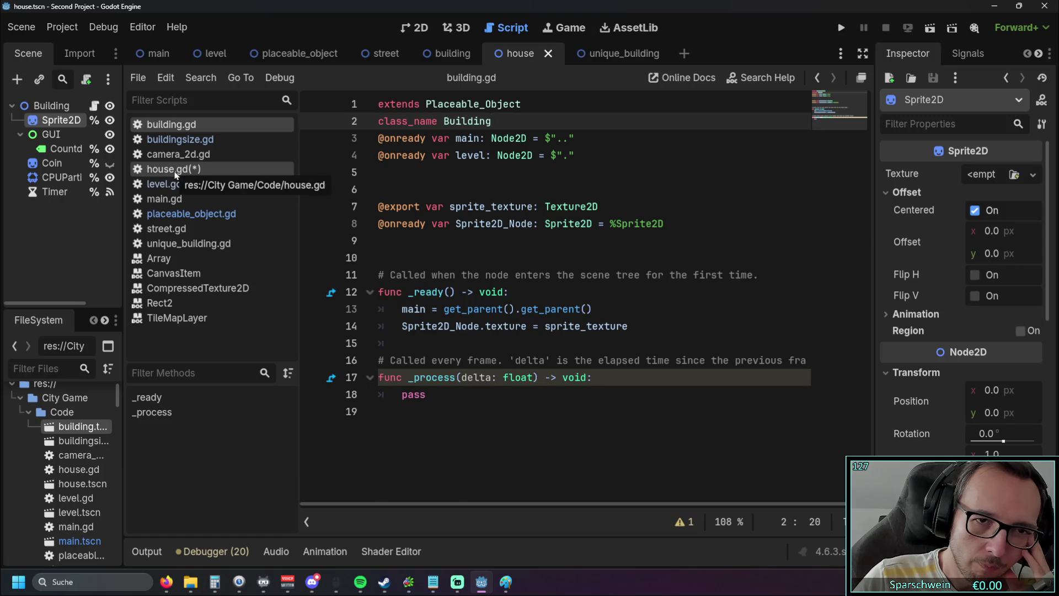
{"action": "left_click", "coordinate": [476, 138]}
{"action": "left_click_drag", "start_coordinate": [474, 104], "coordinate": [359, 106]}
{"action": "left_click", "coordinate": [379, 138]}
{"action": "left_click_drag", "start_coordinate": [474, 120], "coordinate": [371, 125]}
{"action": "left_click", "coordinate": [466, 138]}
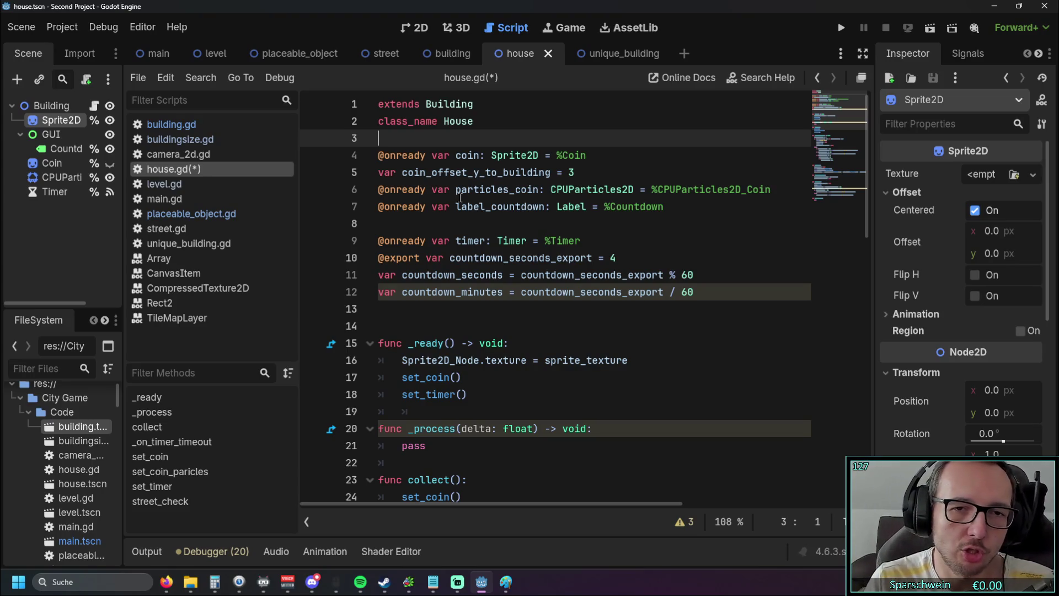
{"action": "left_click", "coordinate": [164, 183]}
Scroll through level.gd's construction, preview-drawing and button-handler functions
{"action": "scroll", "coordinate": [507, 274], "scroll_direction": "up", "scroll_amount": 1}
{"action": "scroll", "coordinate": [513, 271], "scroll_direction": "up", "scroll_amount": 3}
{"action": "scroll", "coordinate": [626, 249], "scroll_direction": "down", "scroll_amount": 2}
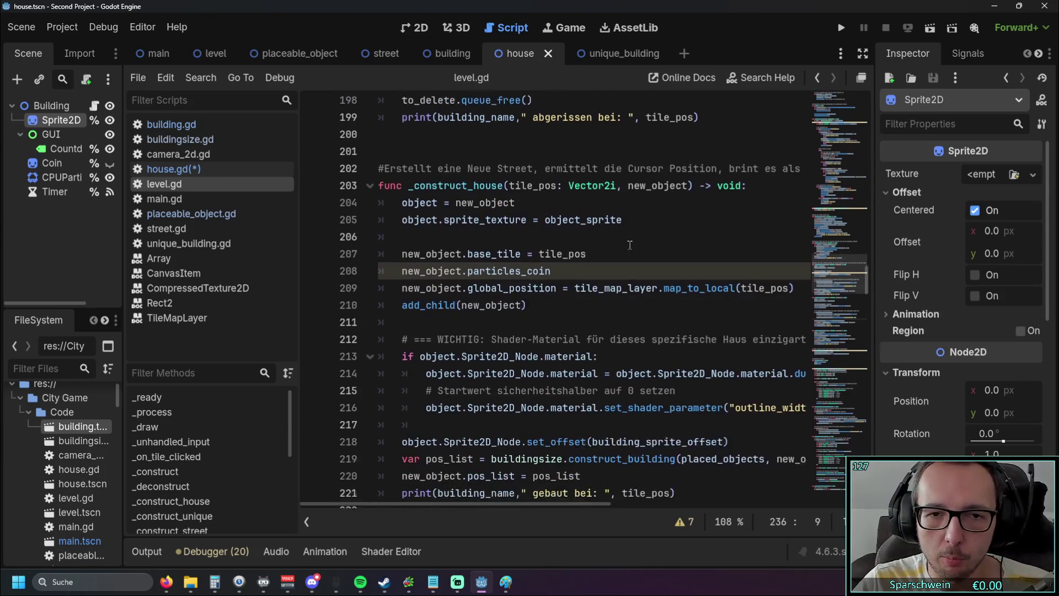
{"action": "scroll", "coordinate": [628, 245], "scroll_direction": "up", "scroll_amount": 6}
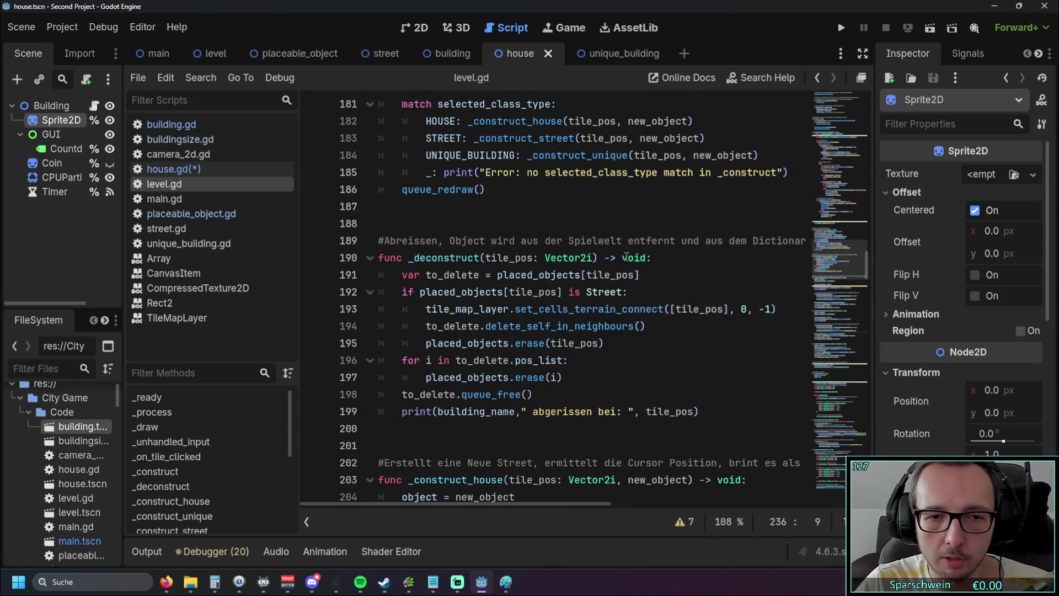
{"action": "scroll", "coordinate": [625, 255], "scroll_direction": "up", "scroll_amount": 5}
{"action": "scroll", "coordinate": [622, 253], "scroll_direction": "down", "scroll_amount": 2}
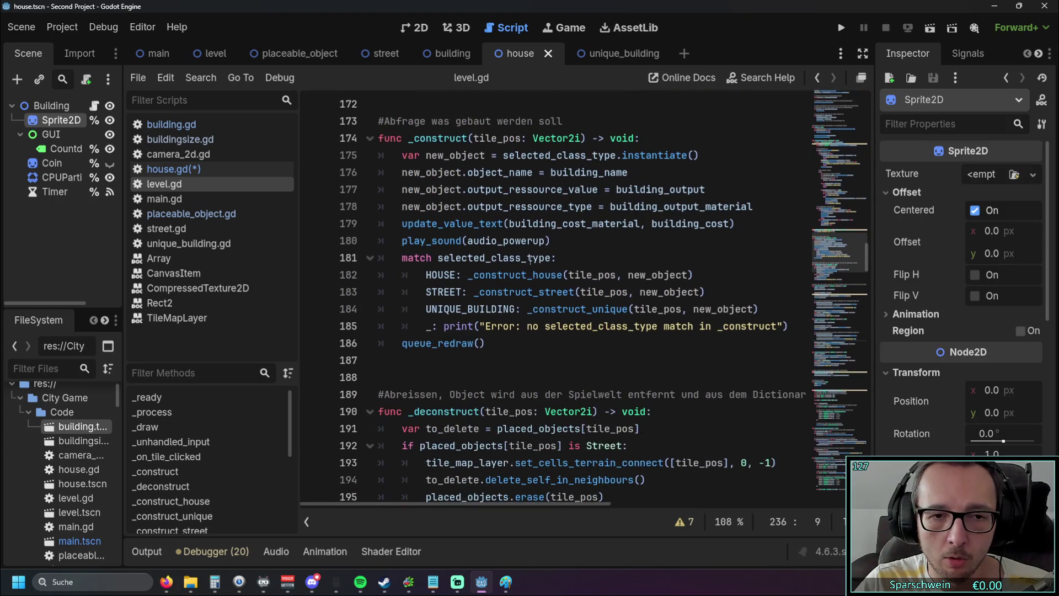
{"action": "scroll", "coordinate": [430, 276], "scroll_direction": "up", "scroll_amount": 19}
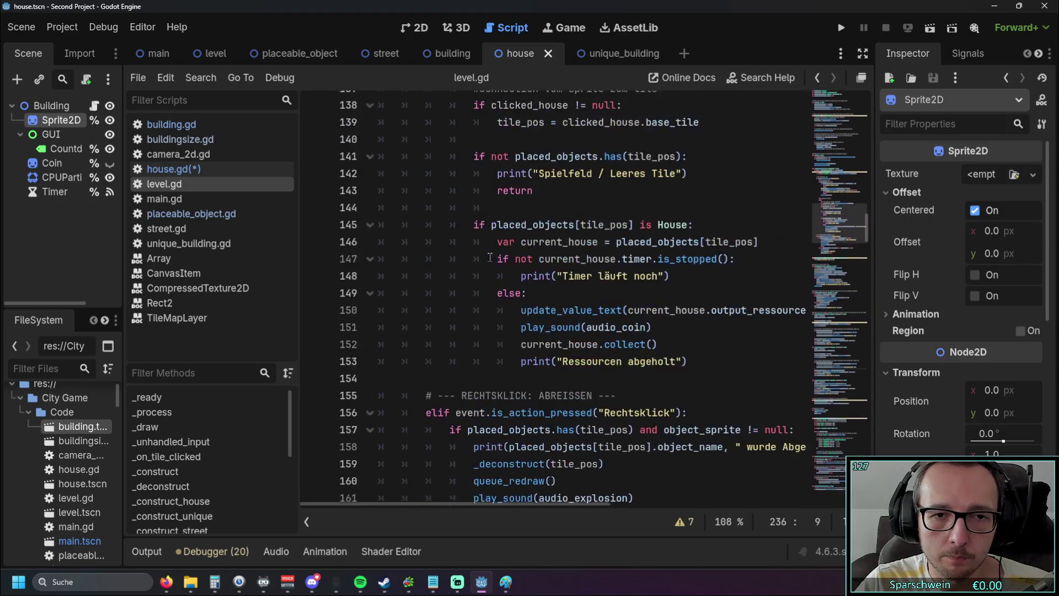
{"action": "scroll", "coordinate": [490, 257], "scroll_direction": "up", "scroll_amount": 8}
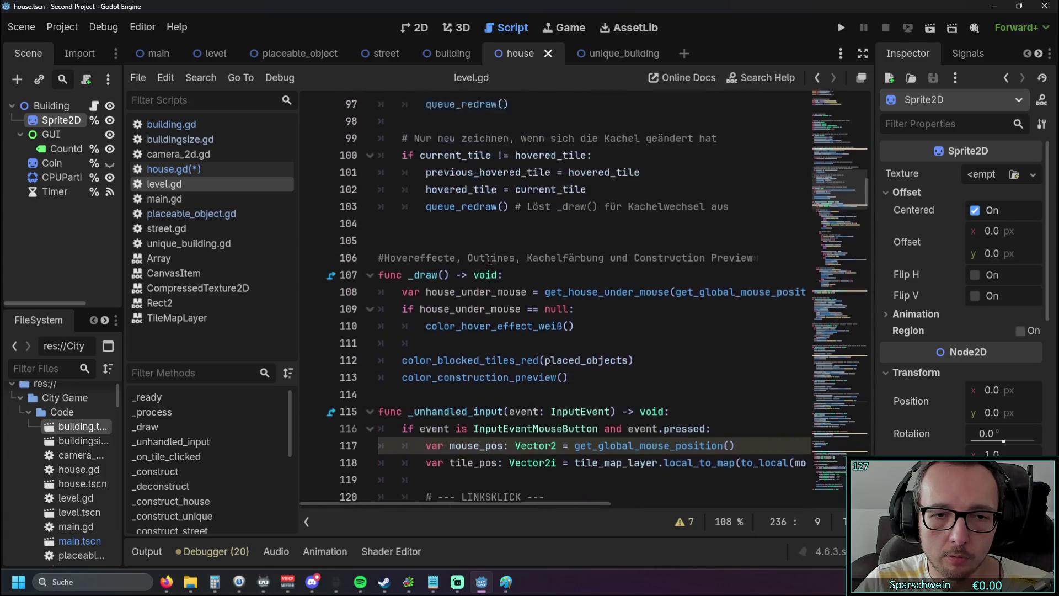
{"action": "scroll", "coordinate": [489, 259], "scroll_direction": "up", "scroll_amount": 15}
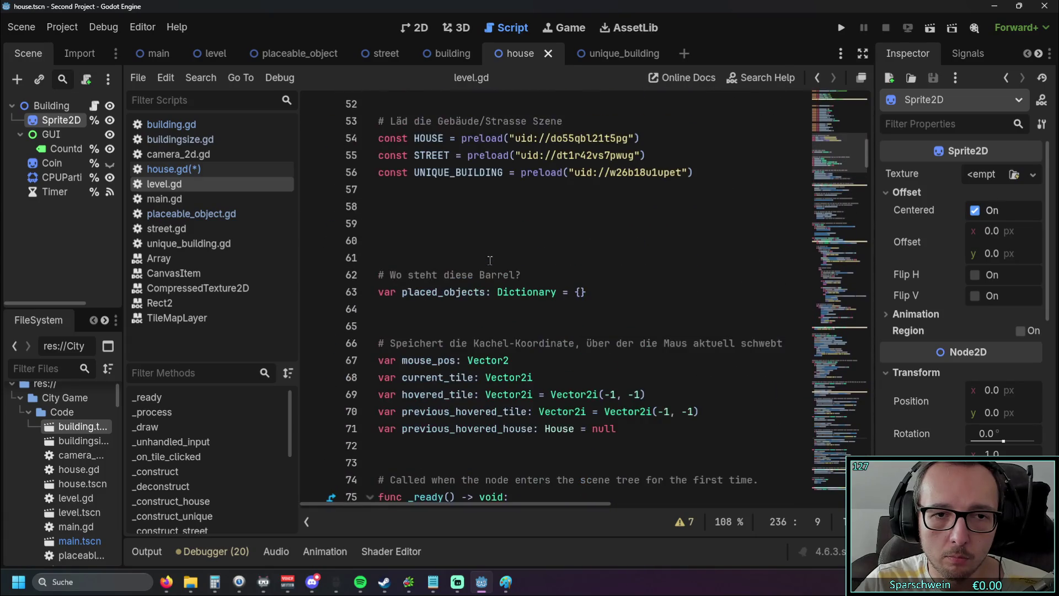
{"action": "scroll", "coordinate": [489, 259], "scroll_direction": "up", "scroll_amount": 3}
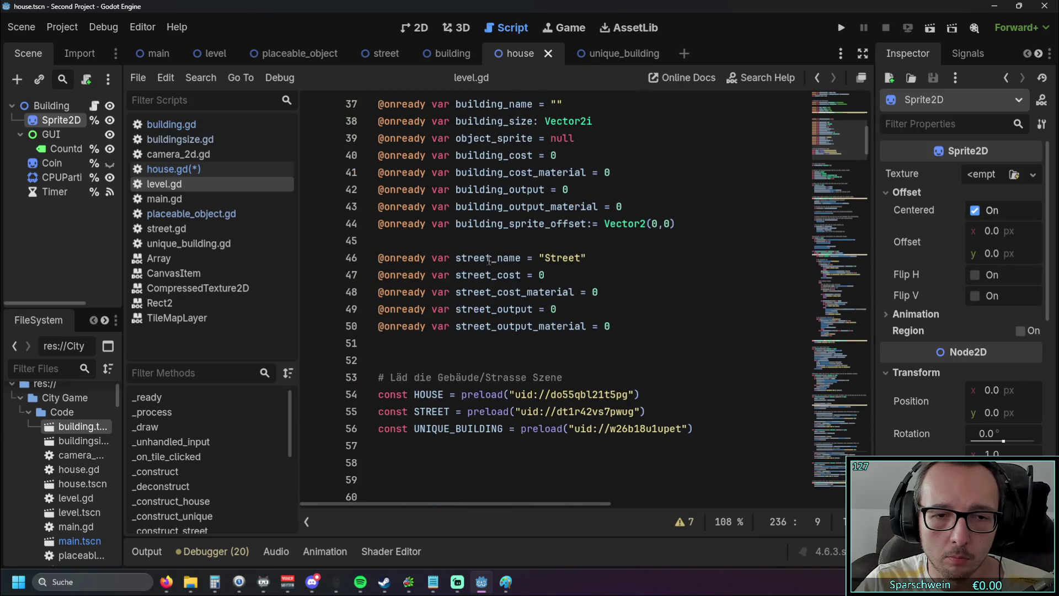
{"action": "scroll", "coordinate": [438, 346], "scroll_direction": "up", "scroll_amount": 9}
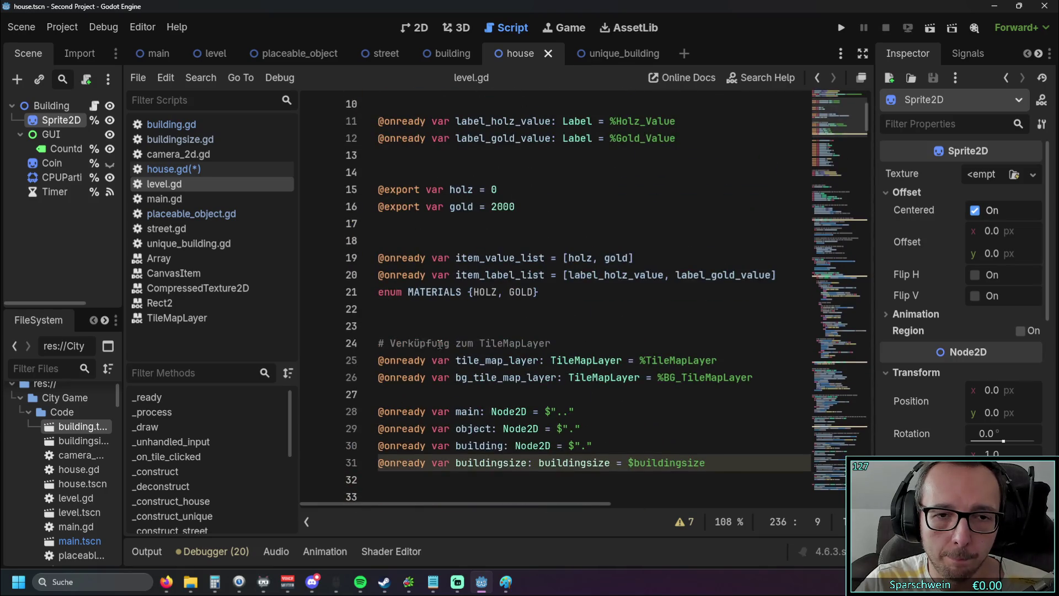
{"action": "scroll", "coordinate": [439, 344], "scroll_direction": "up", "scroll_amount": 3}
{"action": "scroll", "coordinate": [460, 341], "scroll_direction": "down", "scroll_amount": 20}
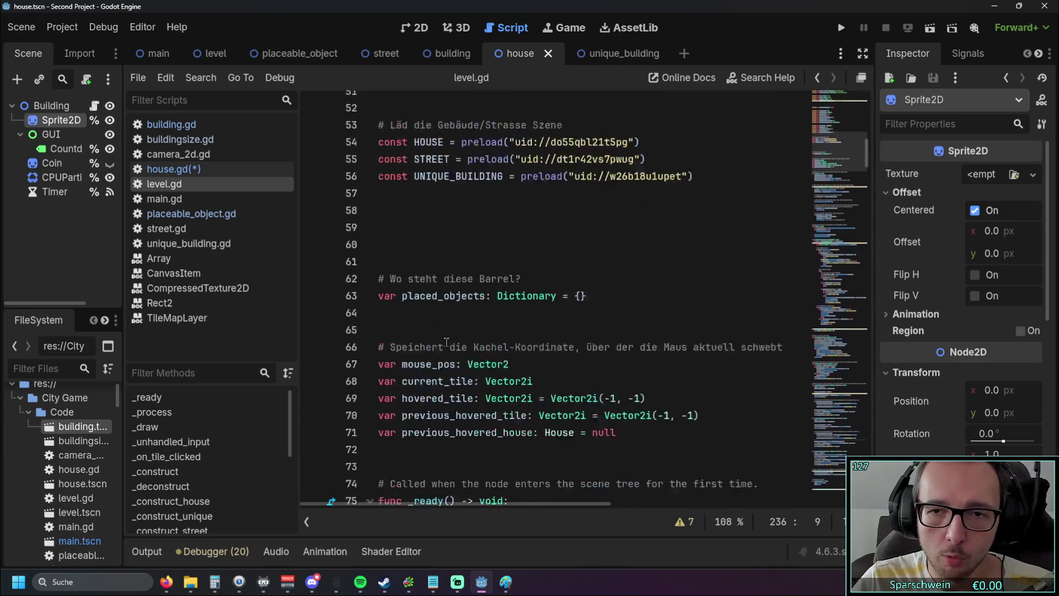
{"action": "scroll", "coordinate": [460, 341], "scroll_direction": "down", "scroll_amount": 20}
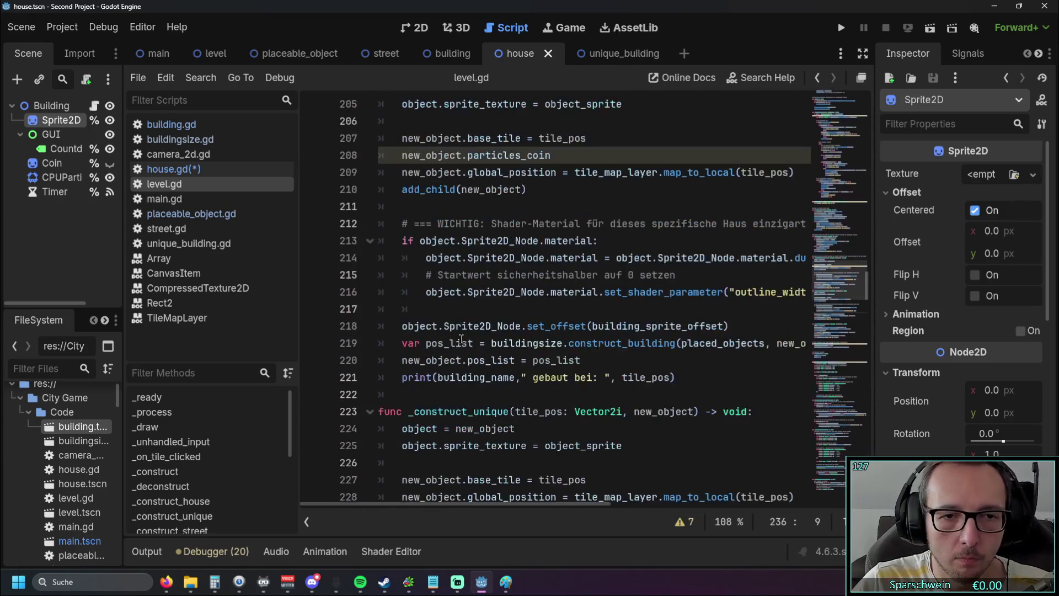
{"action": "scroll", "coordinate": [457, 335], "scroll_direction": "down", "scroll_amount": 16}
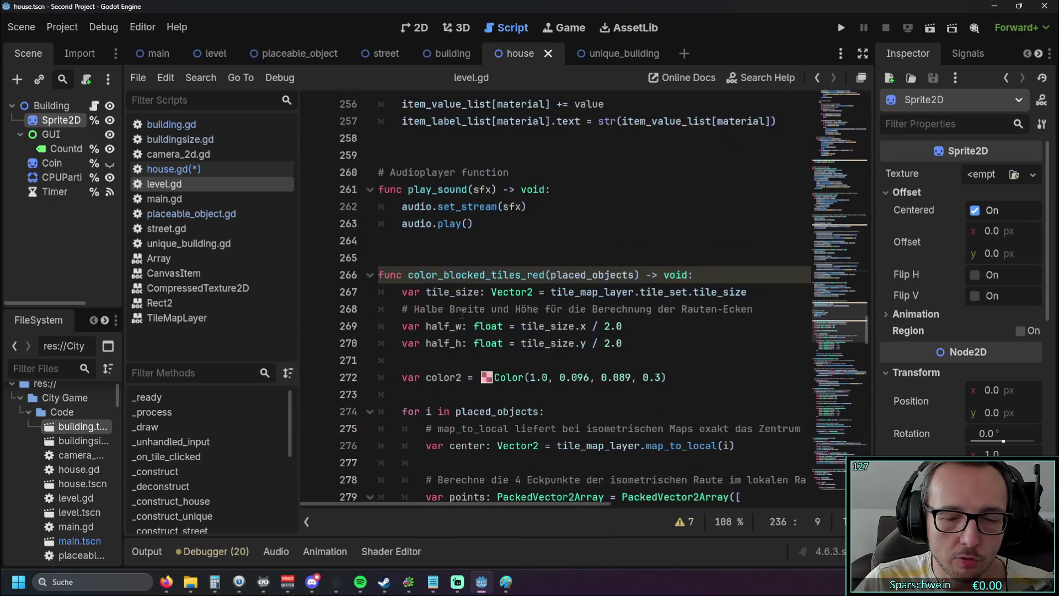
{"action": "scroll", "coordinate": [465, 321], "scroll_direction": "down", "scroll_amount": 15}
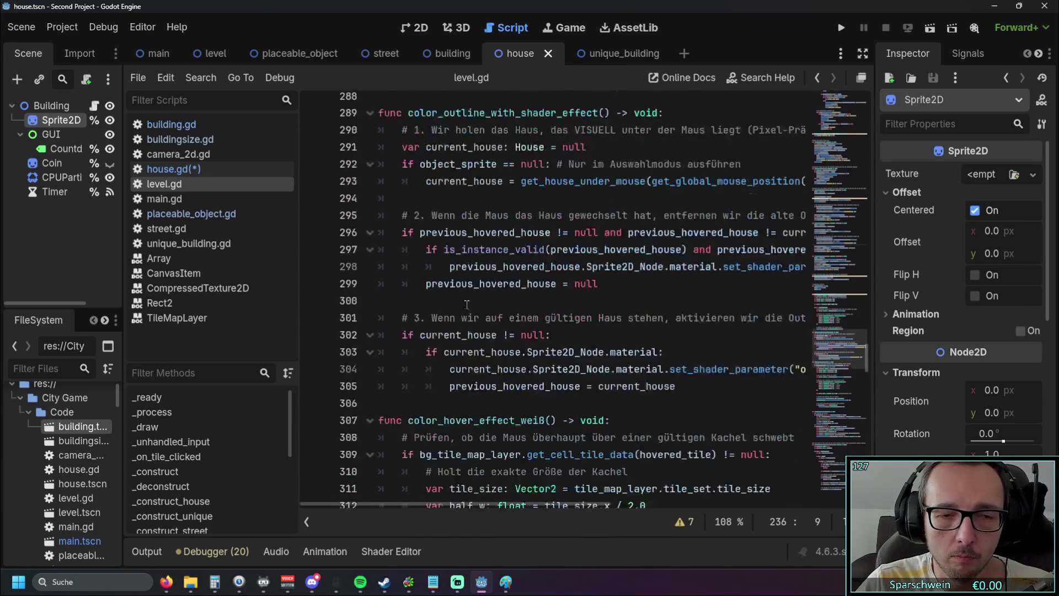
{"action": "scroll", "coordinate": [483, 315], "scroll_direction": "down", "scroll_amount": 5}
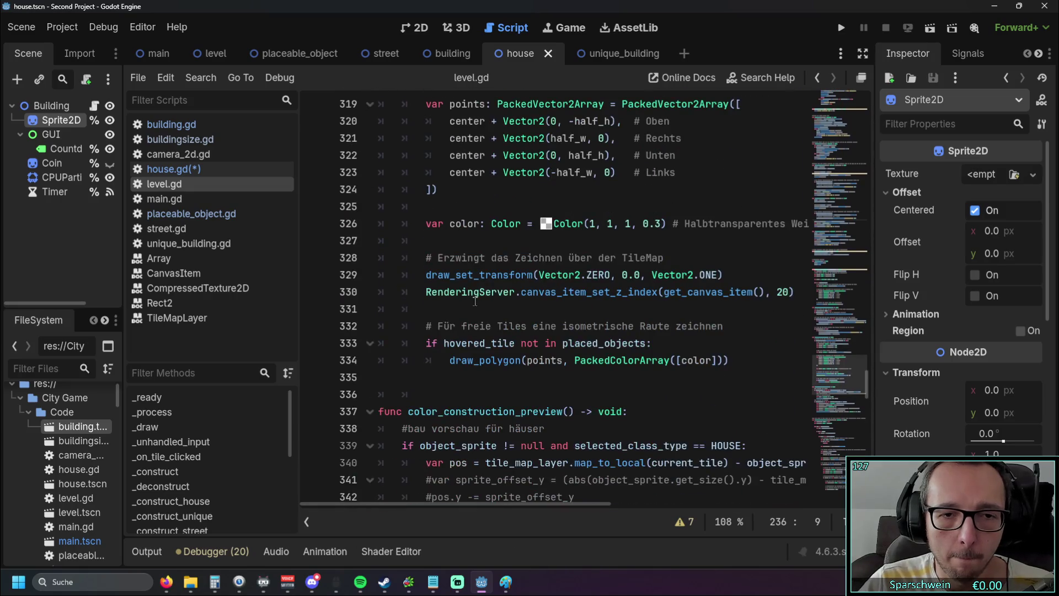
{"action": "scroll", "coordinate": [486, 300], "scroll_direction": "down", "scroll_amount": 11}
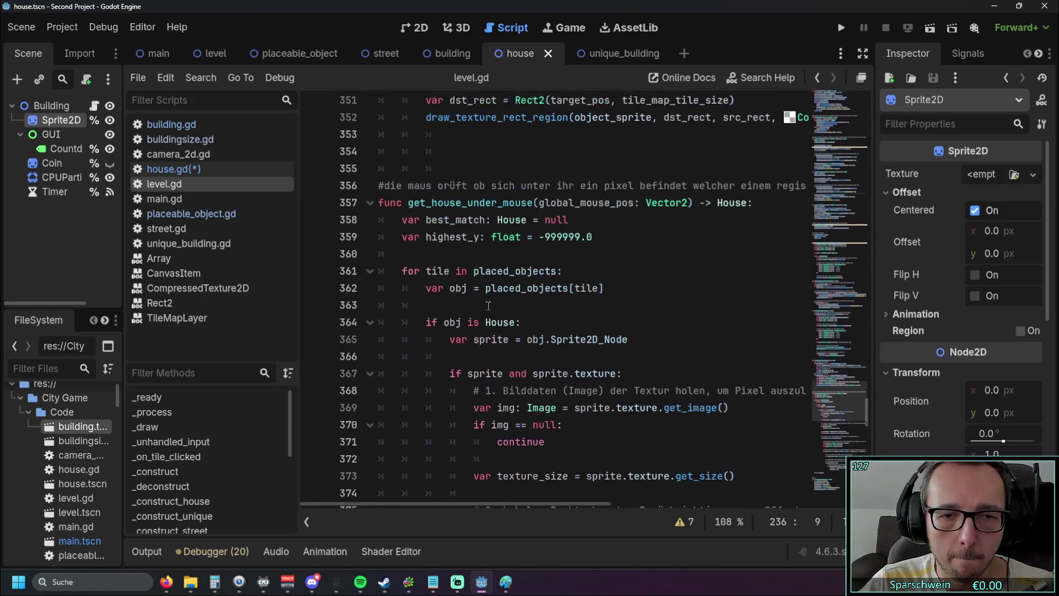
{"action": "scroll", "coordinate": [488, 303], "scroll_direction": "down", "scroll_amount": 18}
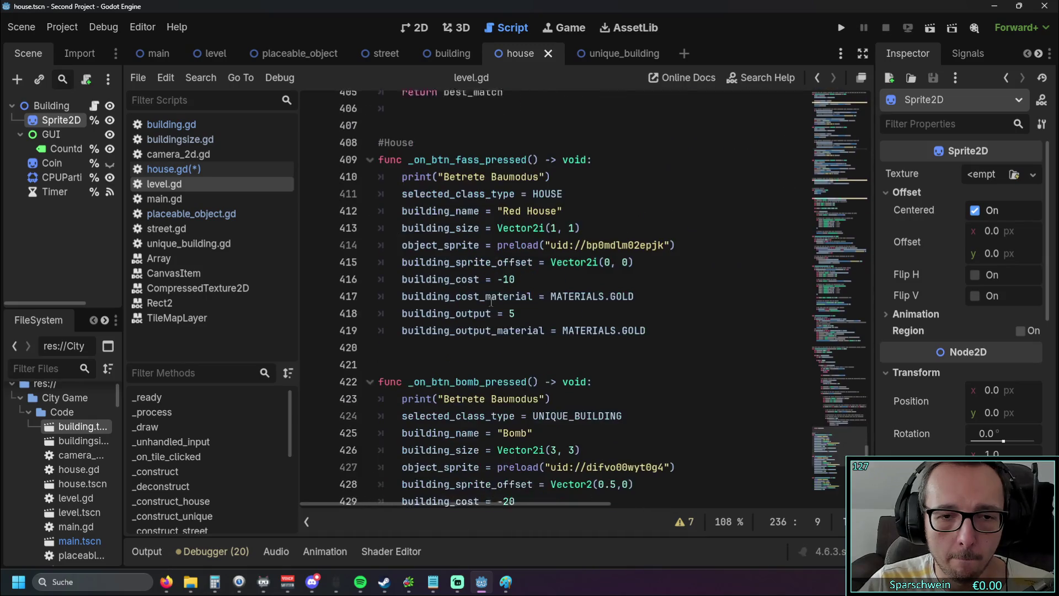
{"action": "scroll", "coordinate": [490, 301], "scroll_direction": "up", "scroll_amount": 10}
{"action": "scroll", "coordinate": [493, 298], "scroll_direction": "down", "scroll_amount": 8}
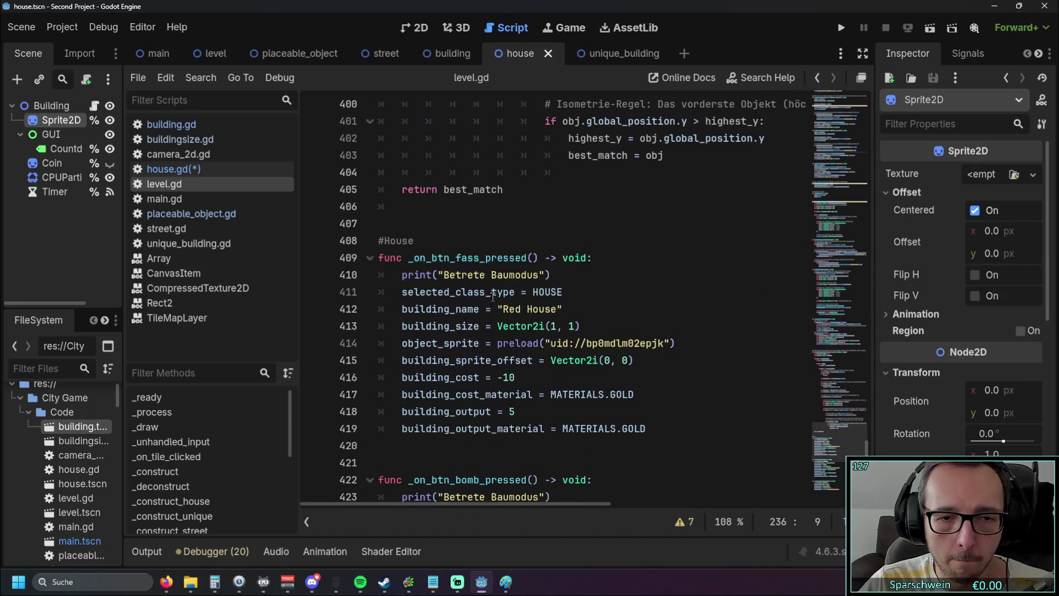
{"action": "scroll", "coordinate": [535, 304], "scroll_direction": "down", "scroll_amount": 4}
{"action": "scroll", "coordinate": [539, 292], "scroll_direction": "down", "scroll_amount": 1}
Highlight UNIQUE_BUILDING on line 424, scroll back up, and return to building.gd
{"action": "double_click", "coordinate": [573, 258]}
{"action": "left_click", "coordinate": [537, 275]}
{"action": "scroll", "coordinate": [607, 303], "scroll_direction": "up", "scroll_amount": 12}
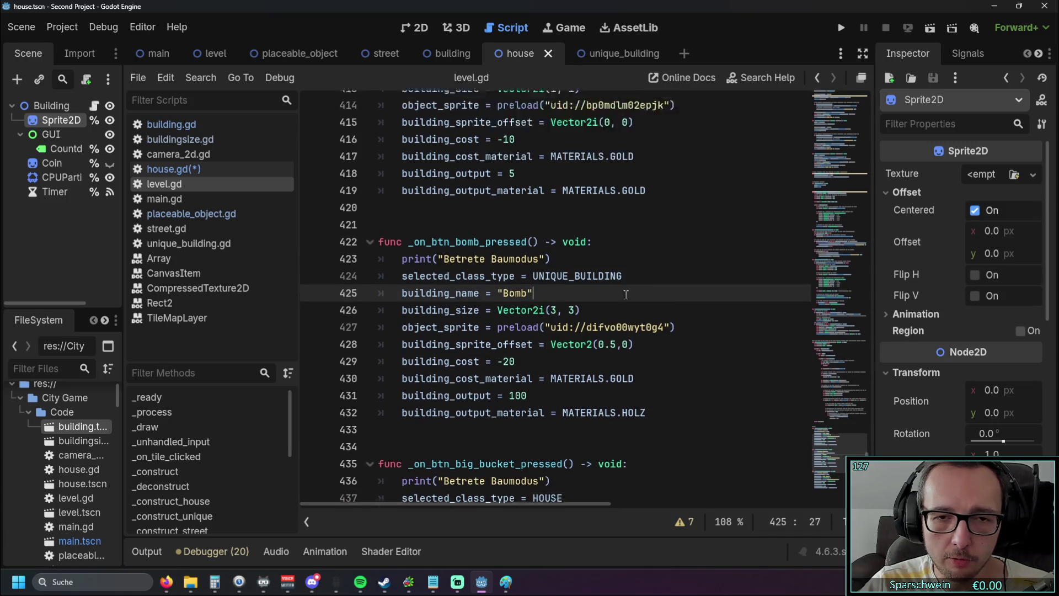
{"action": "scroll", "coordinate": [579, 299], "scroll_direction": "up", "scroll_amount": 15}
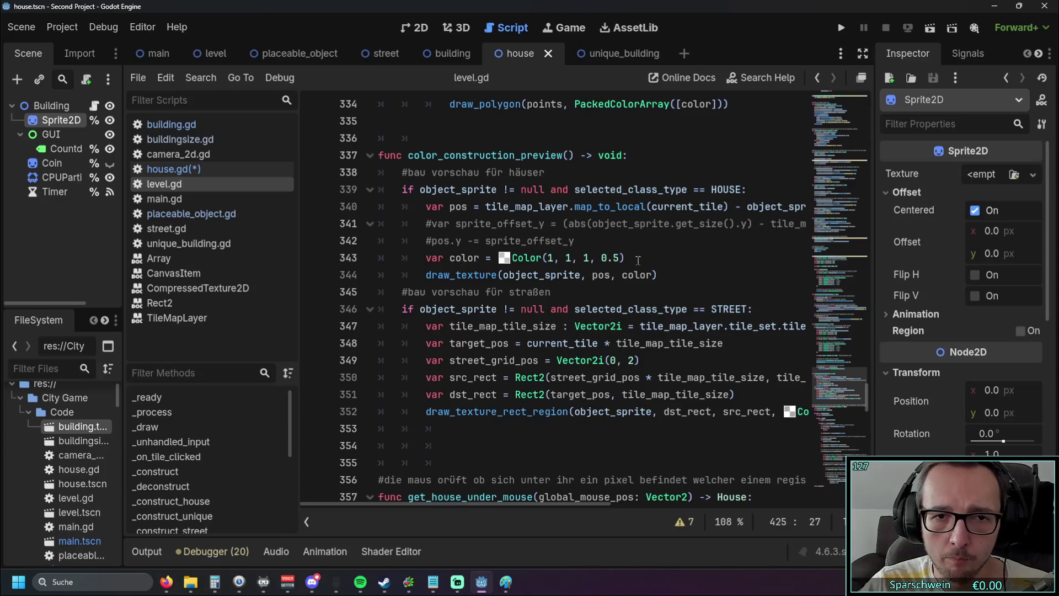
{"action": "scroll", "coordinate": [638, 260], "scroll_direction": "up", "scroll_amount": 1}
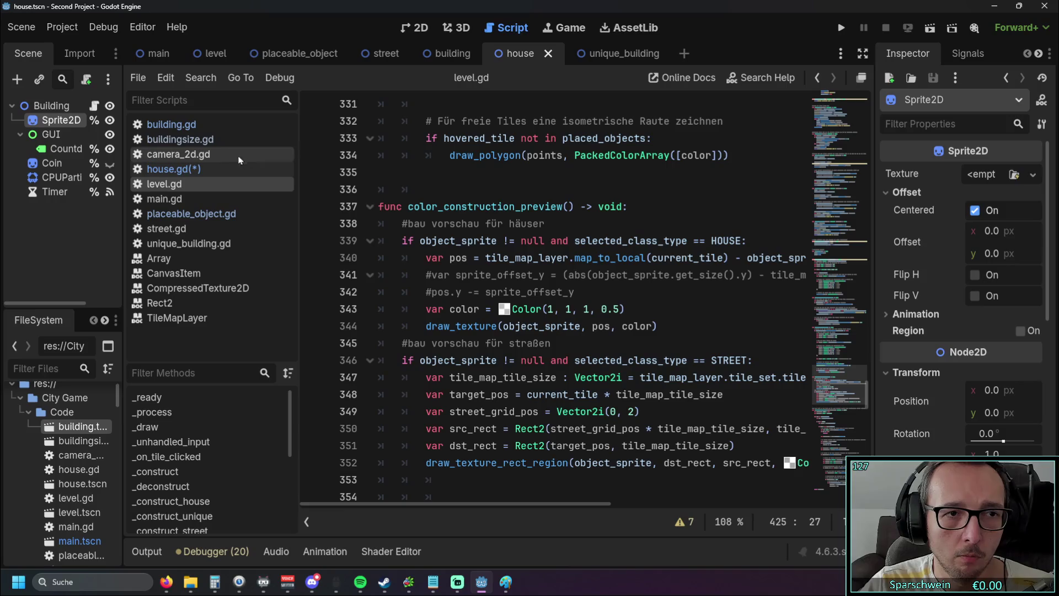
{"action": "left_click", "coordinate": [185, 126]}
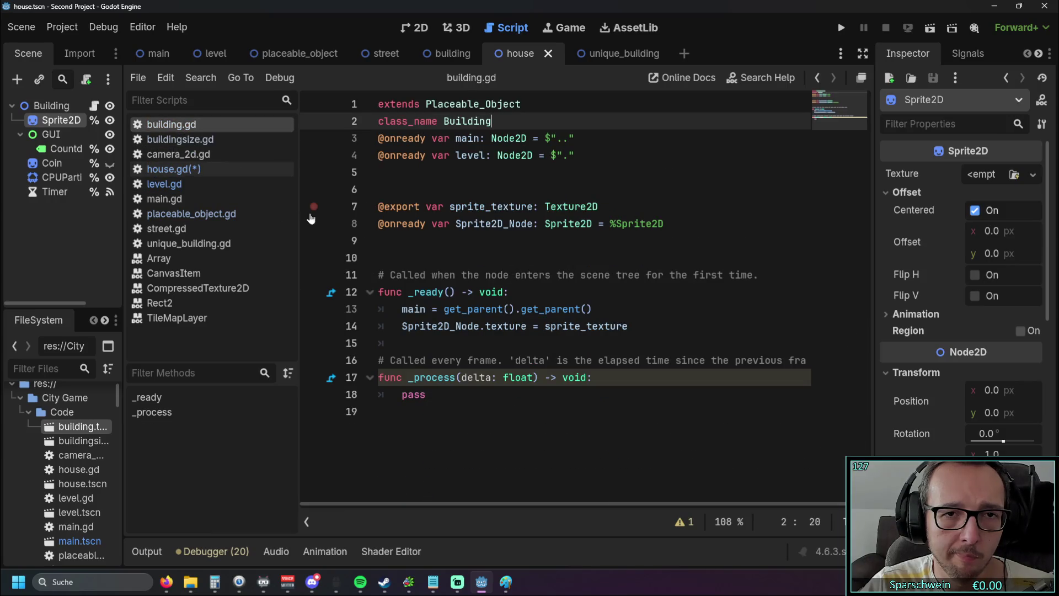
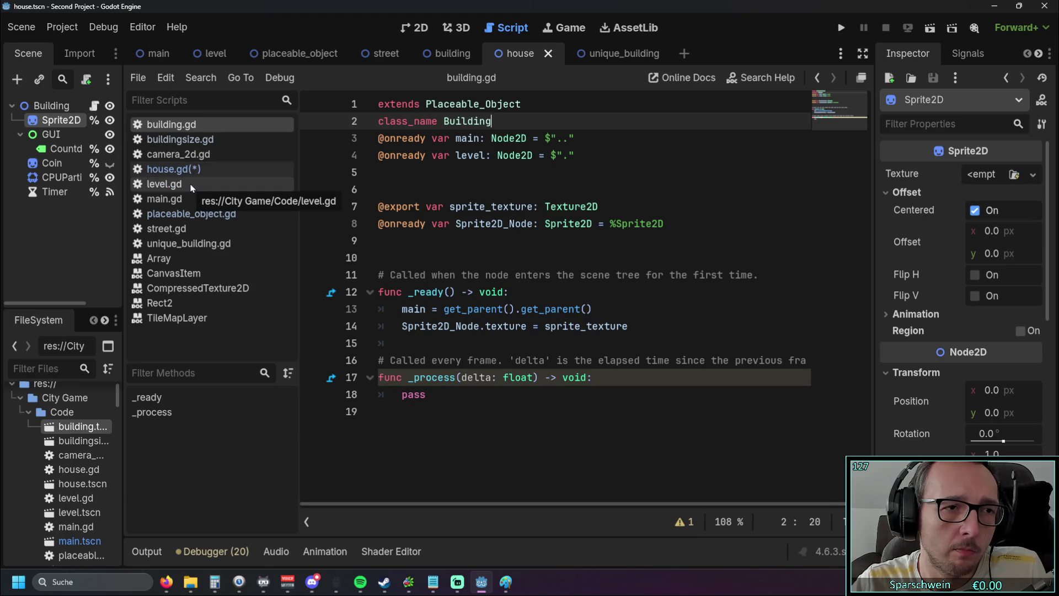
Widen the Scene dock, compare the house and building scenes, and select the building's root Building node
{"action": "left_click_drag", "start_coordinate": [123, 162], "coordinate": [175, 166]}
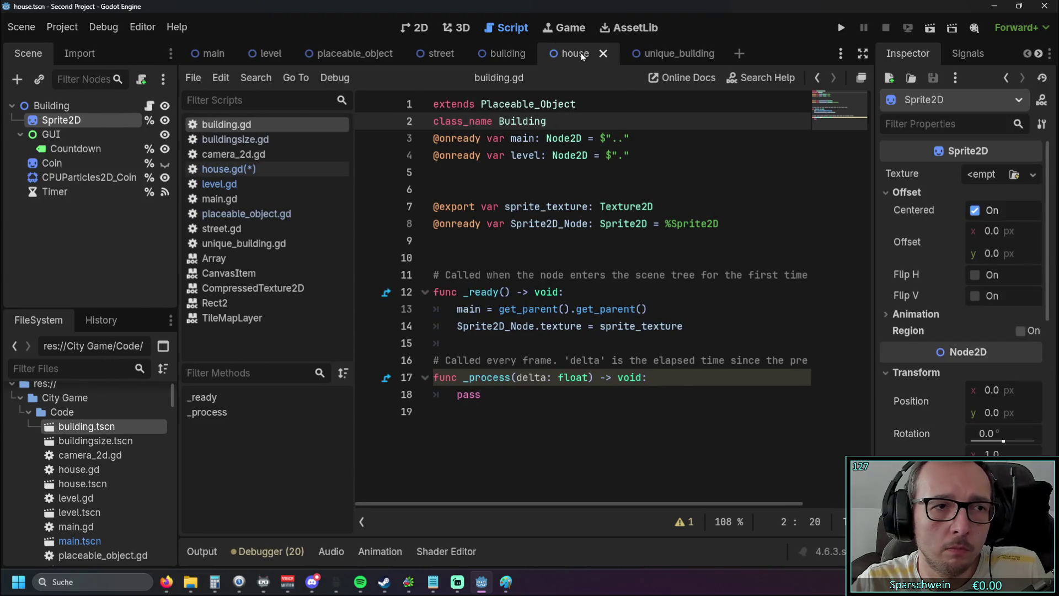
{"action": "left_click", "coordinate": [514, 53]}
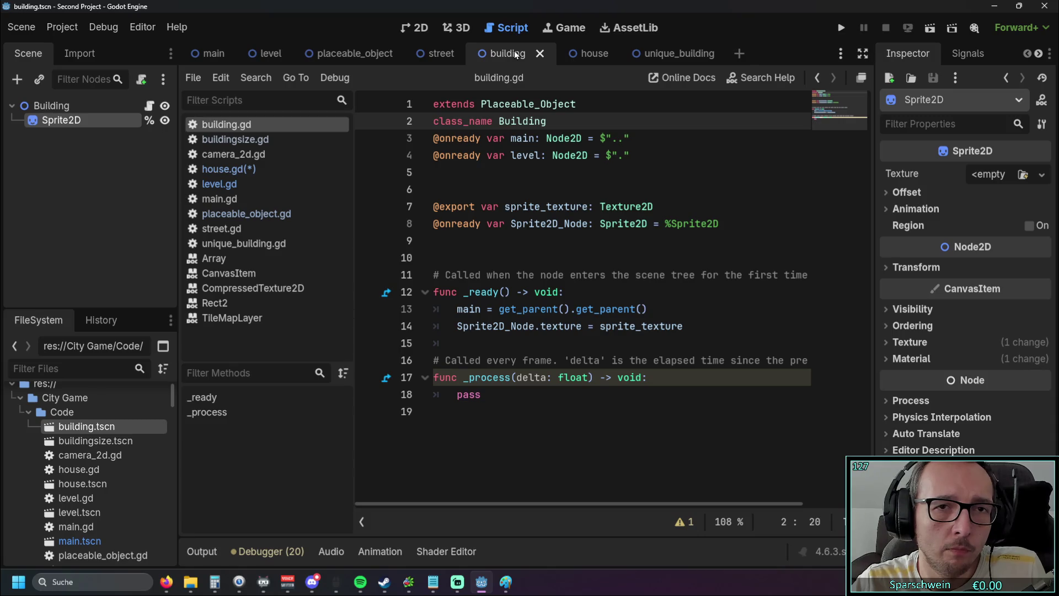
{"action": "left_click", "coordinate": [576, 54]}
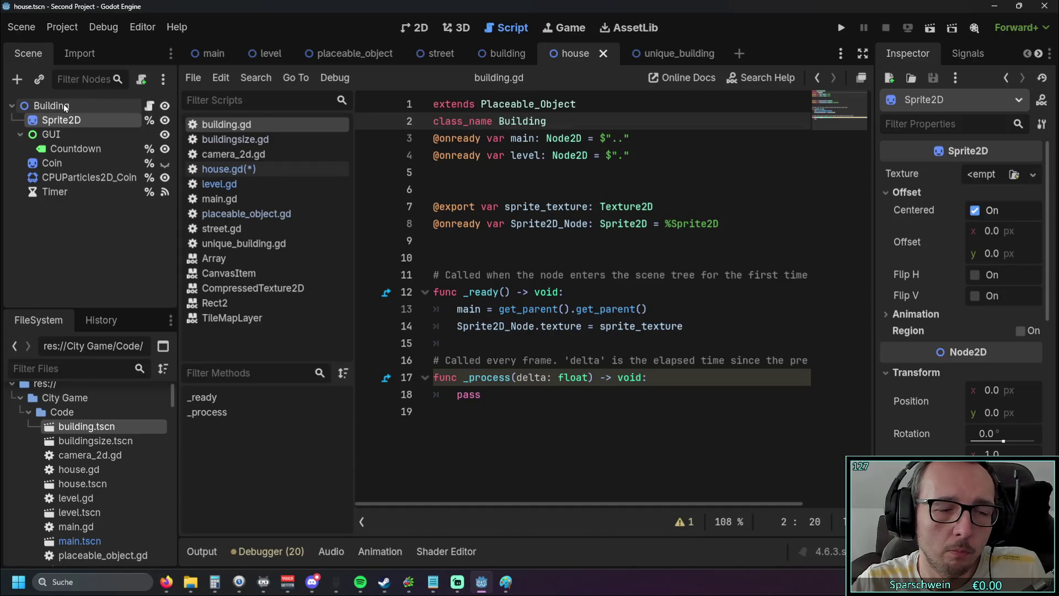
{"action": "left_click", "coordinate": [503, 55]}
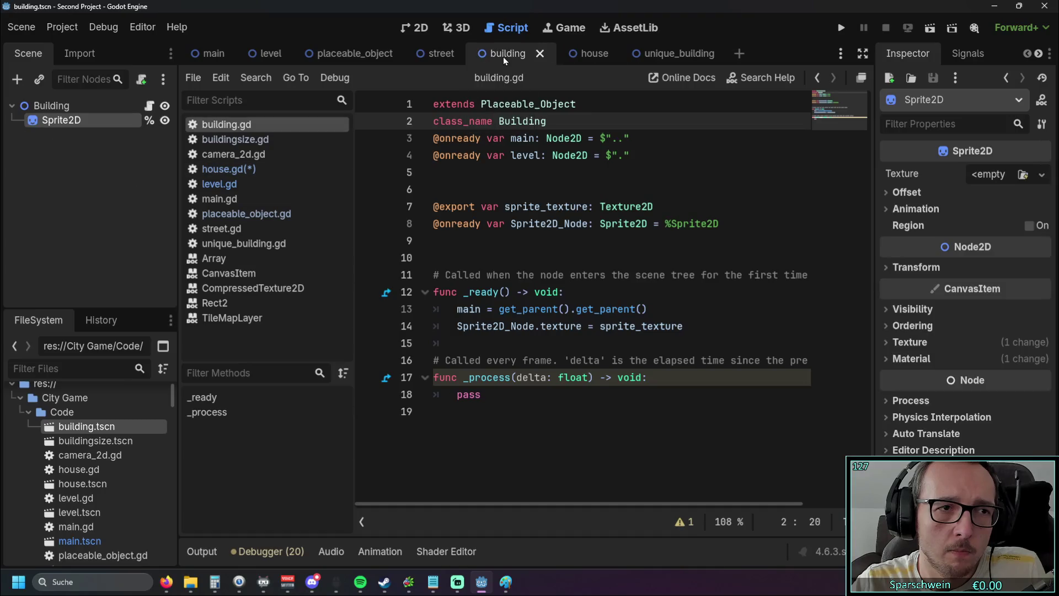
{"action": "left_click", "coordinate": [589, 53]}
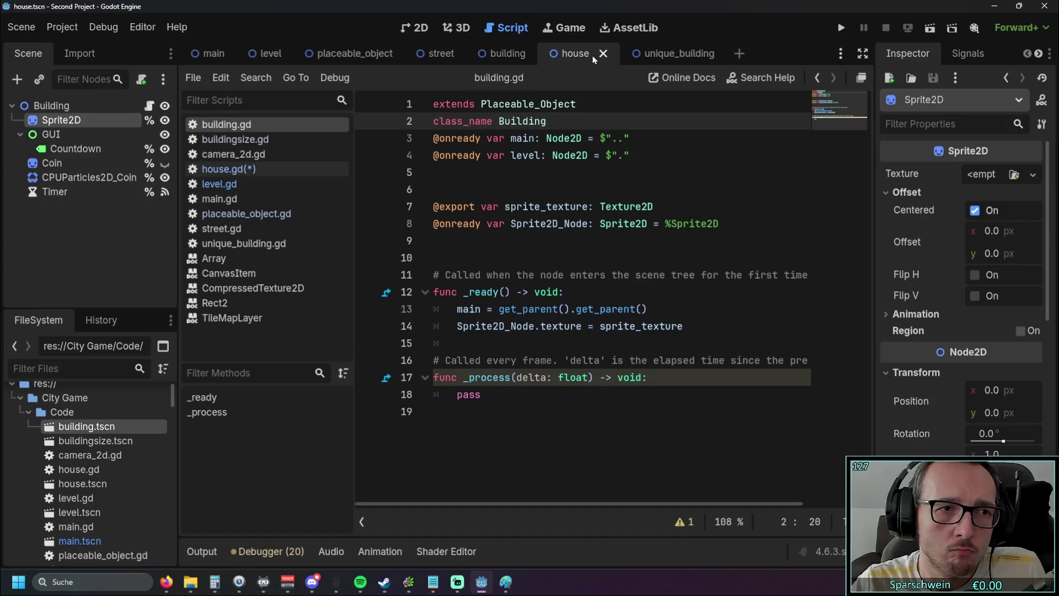
{"action": "left_click", "coordinate": [502, 54]}
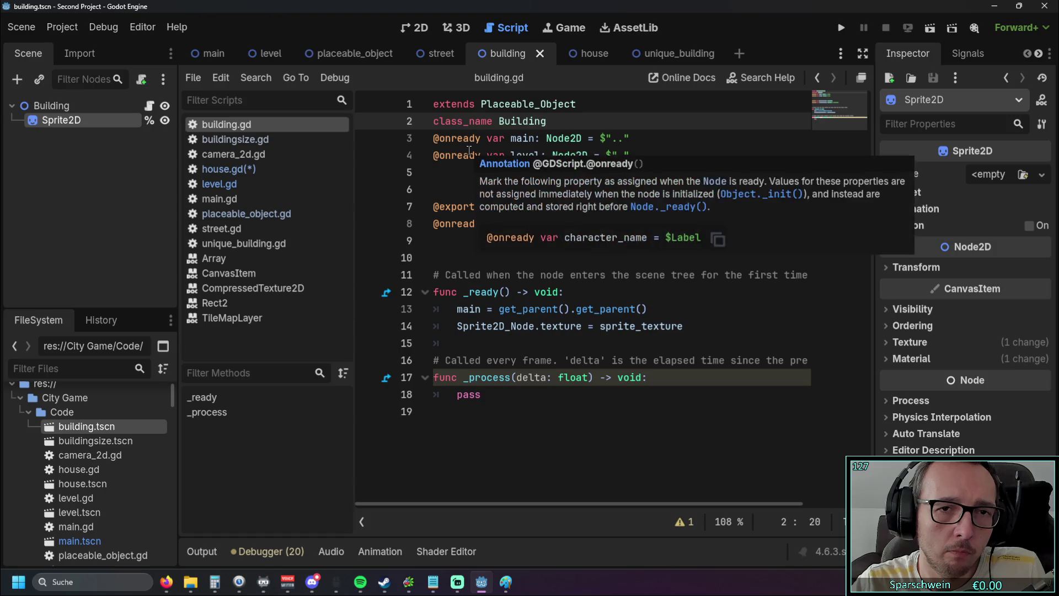
{"action": "left_click", "coordinate": [583, 60]}
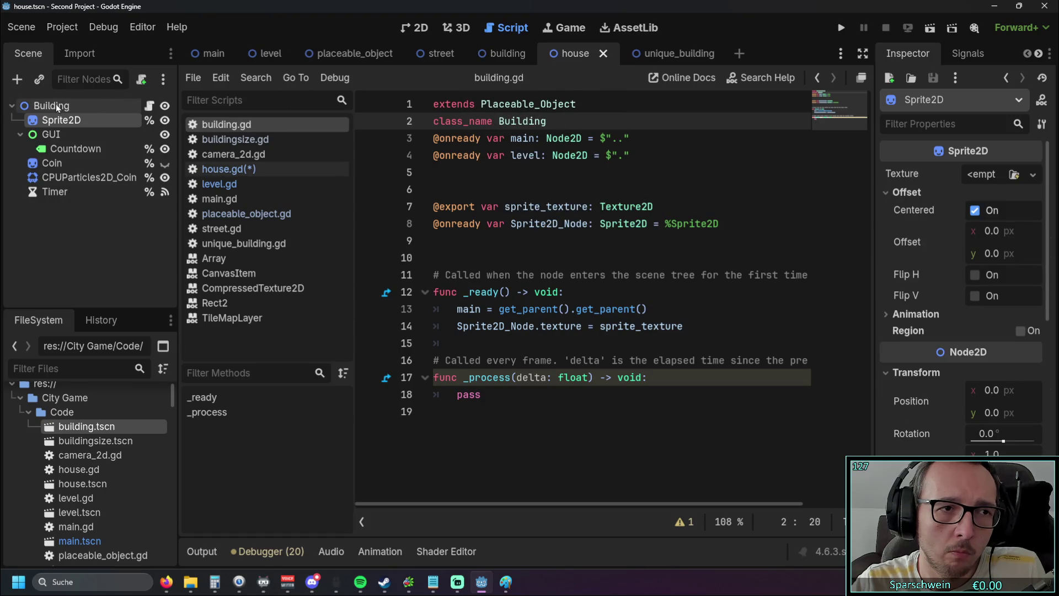
{"action": "left_click", "coordinate": [489, 56]}
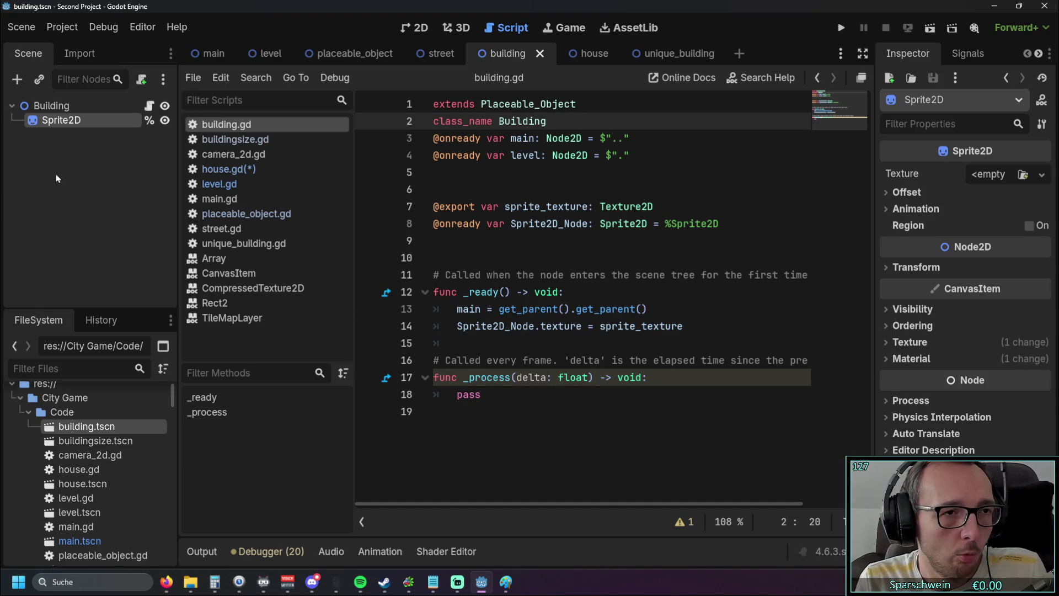
{"action": "left_click", "coordinate": [62, 108]}
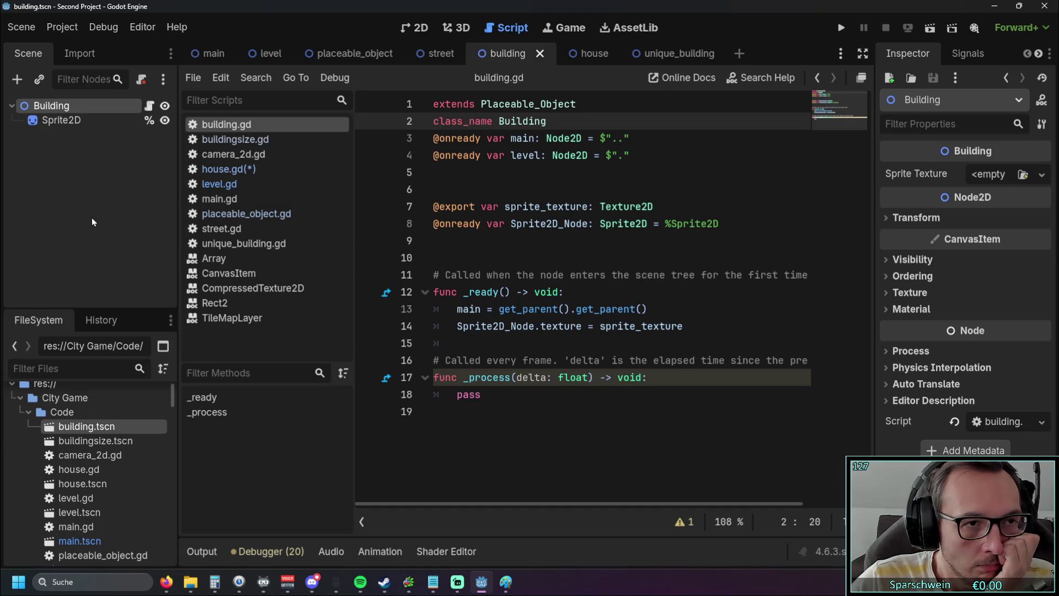
Toggle repeatedly between the house and building scenes to compare them
{"action": "left_click", "coordinate": [584, 55]}
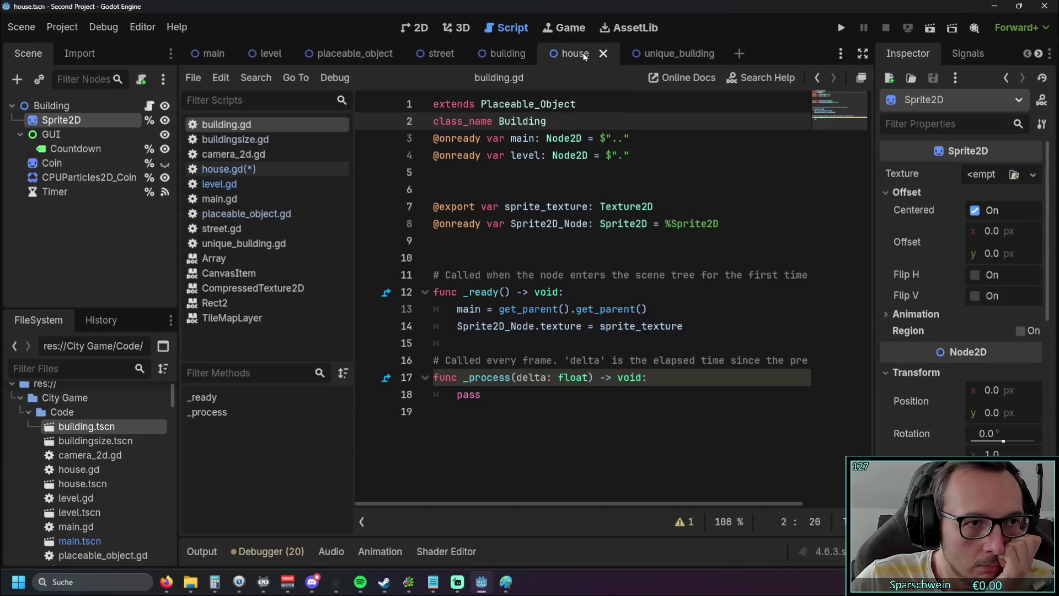
{"action": "left_click", "coordinate": [507, 54]}
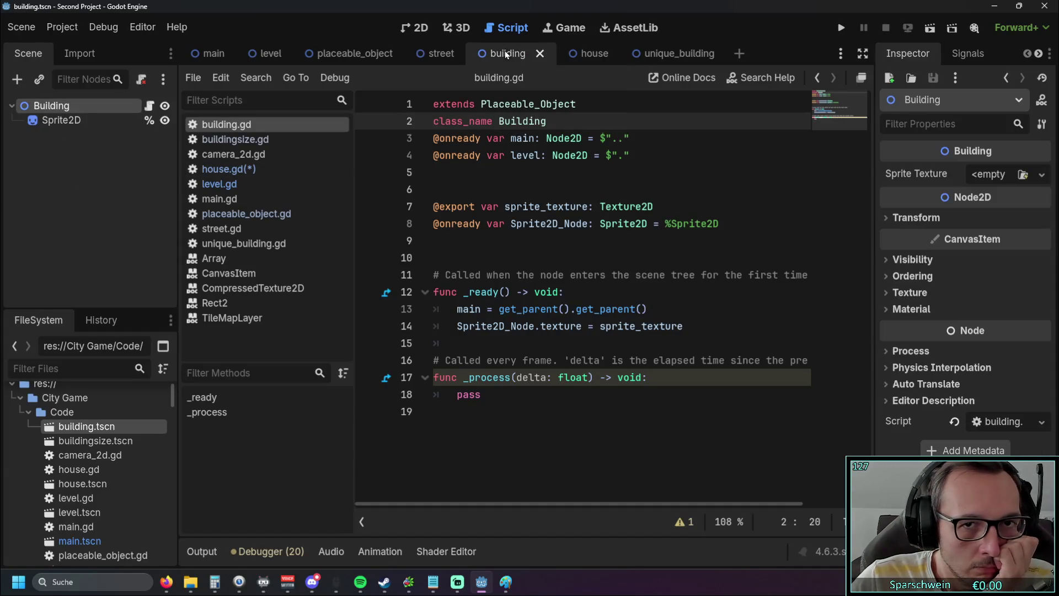
{"action": "left_click", "coordinate": [562, 57]}
{"action": "left_click", "coordinate": [508, 54]}
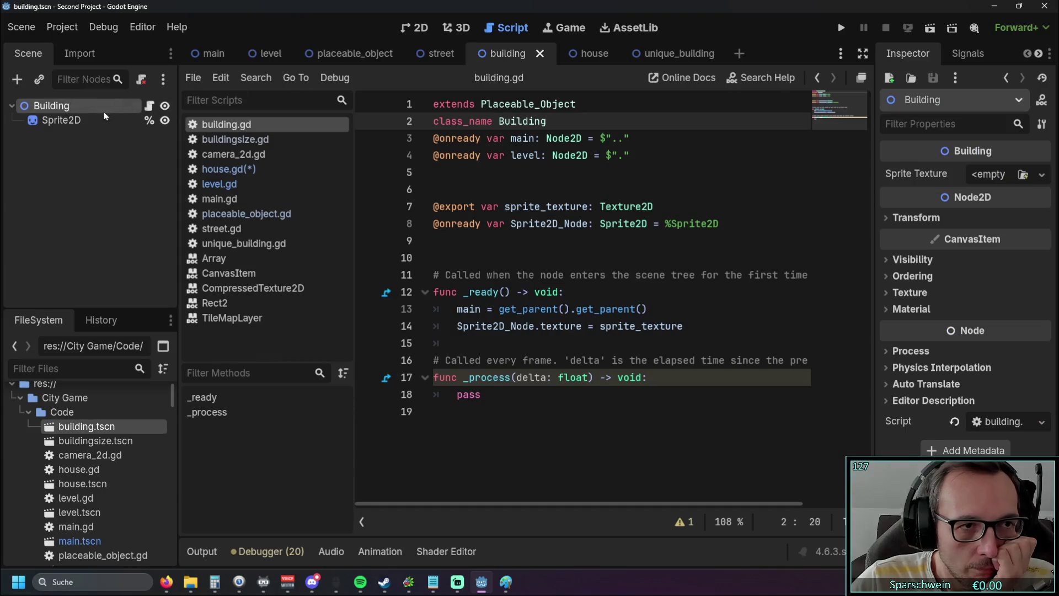
{"action": "left_click", "coordinate": [573, 53]}
{"action": "left_click", "coordinate": [500, 51]}
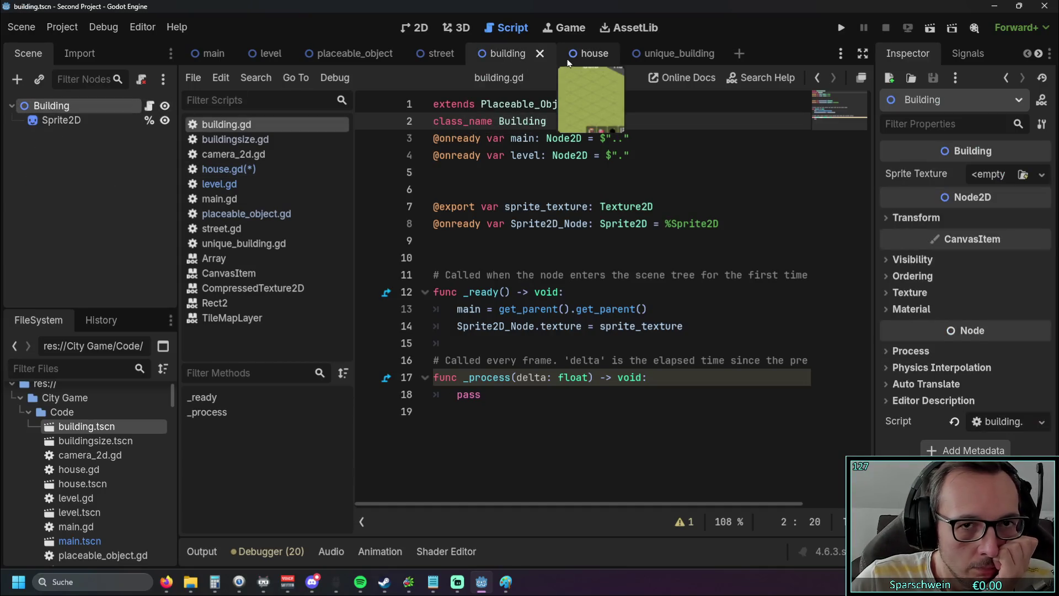
{"action": "left_click", "coordinate": [569, 55]}
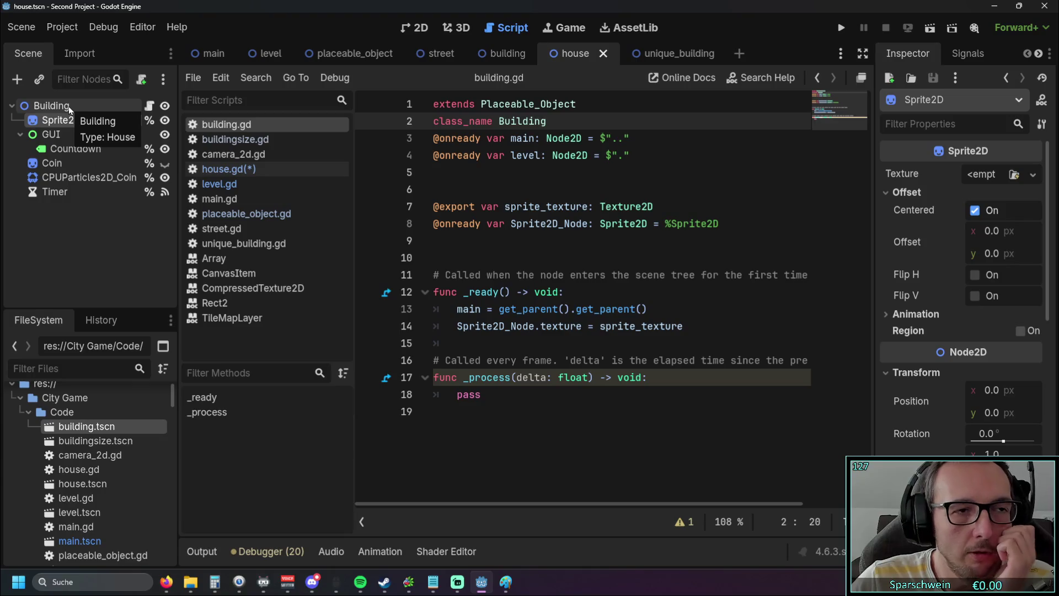
{"action": "left_click", "coordinate": [501, 53]}
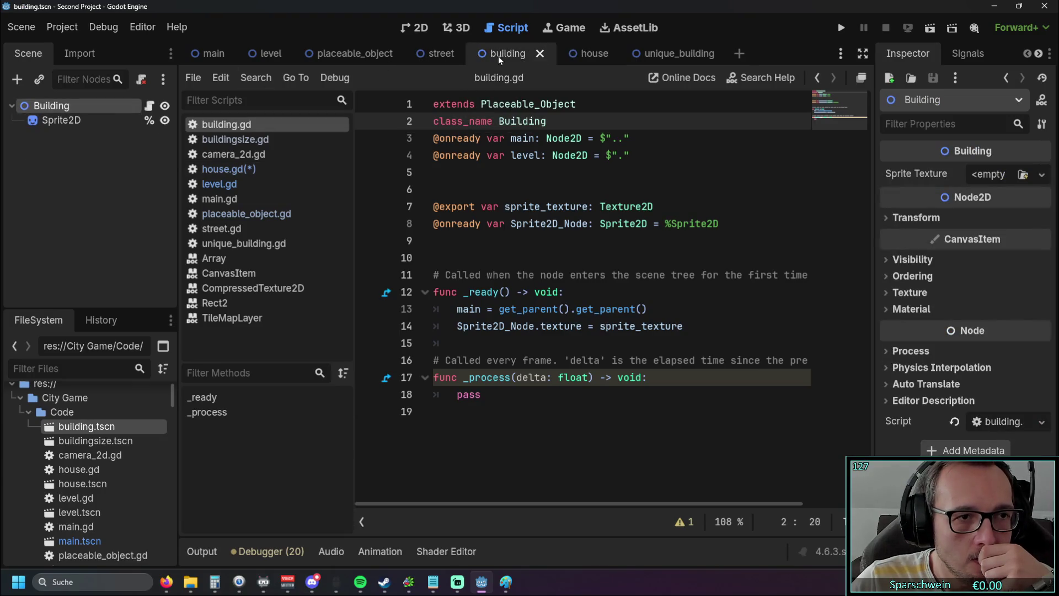
{"action": "left_click", "coordinate": [582, 57]}
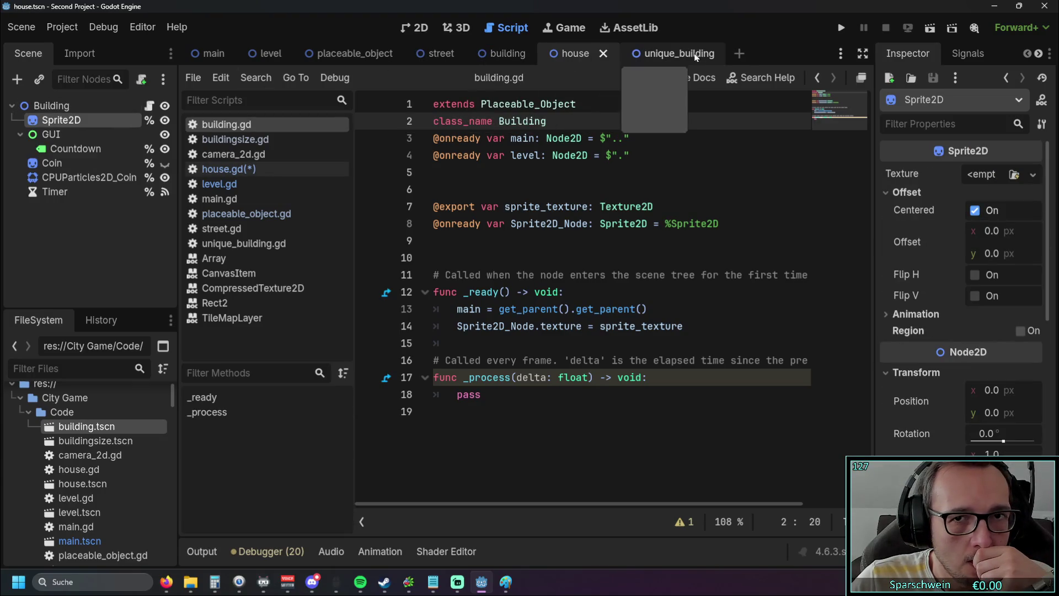
Glance at unique_building and street, then right-click the house scene's root Building node
{"action": "left_click", "coordinate": [671, 55]}
{"action": "left_click", "coordinate": [595, 58]}
{"action": "left_click", "coordinate": [439, 51]}
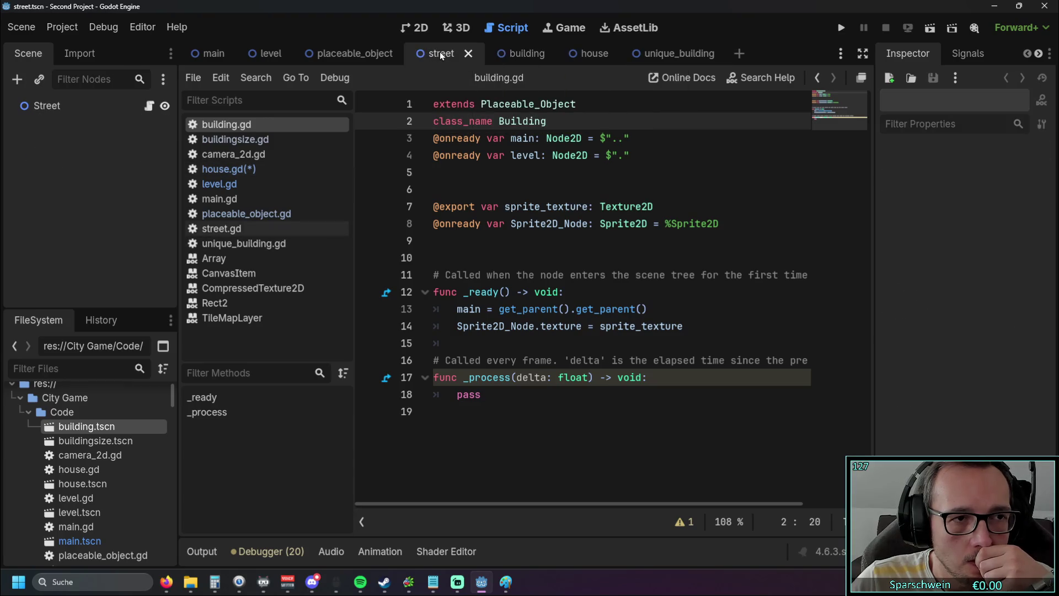
{"action": "left_click", "coordinate": [489, 55]}
{"action": "left_click", "coordinate": [567, 55]}
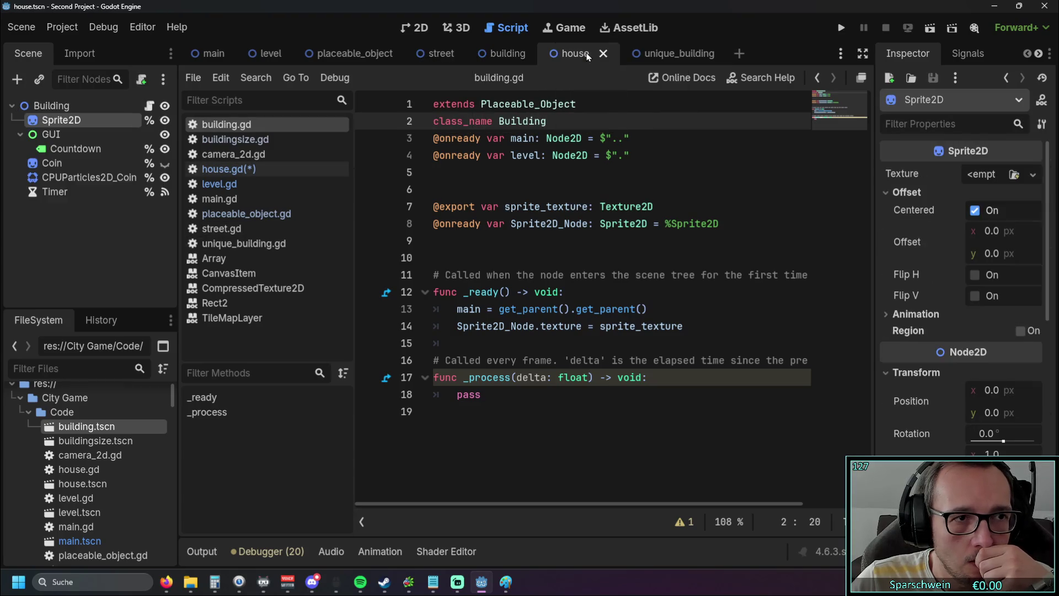
{"action": "left_click", "coordinate": [51, 105]}
{"action": "right_click", "coordinate": [53, 103]}
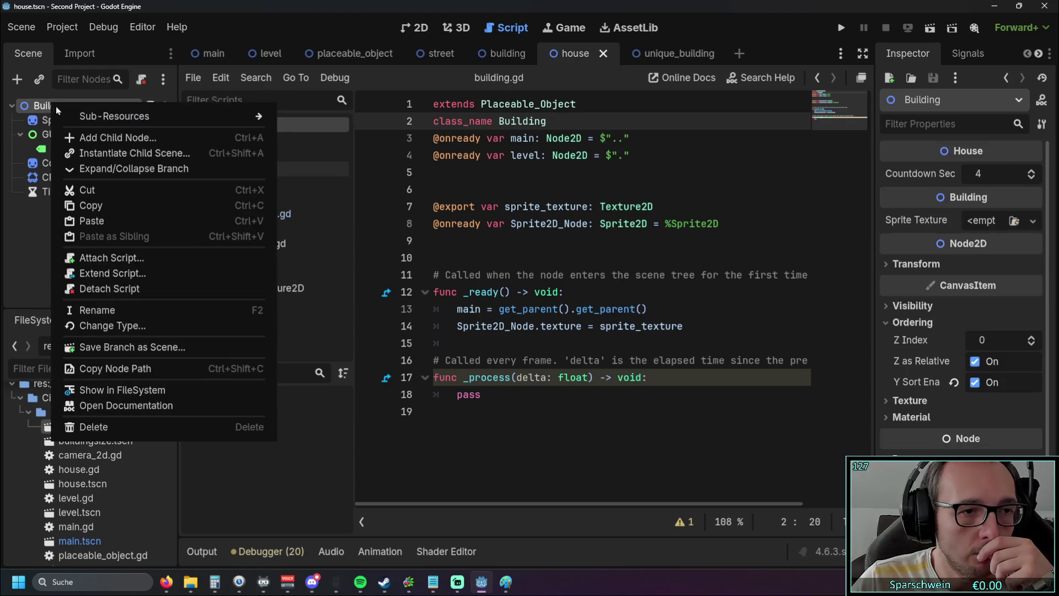
Rename the house scene's root node from Building to House
{"action": "left_click", "coordinate": [106, 307]}
{"action": "type", "text": "Street"}
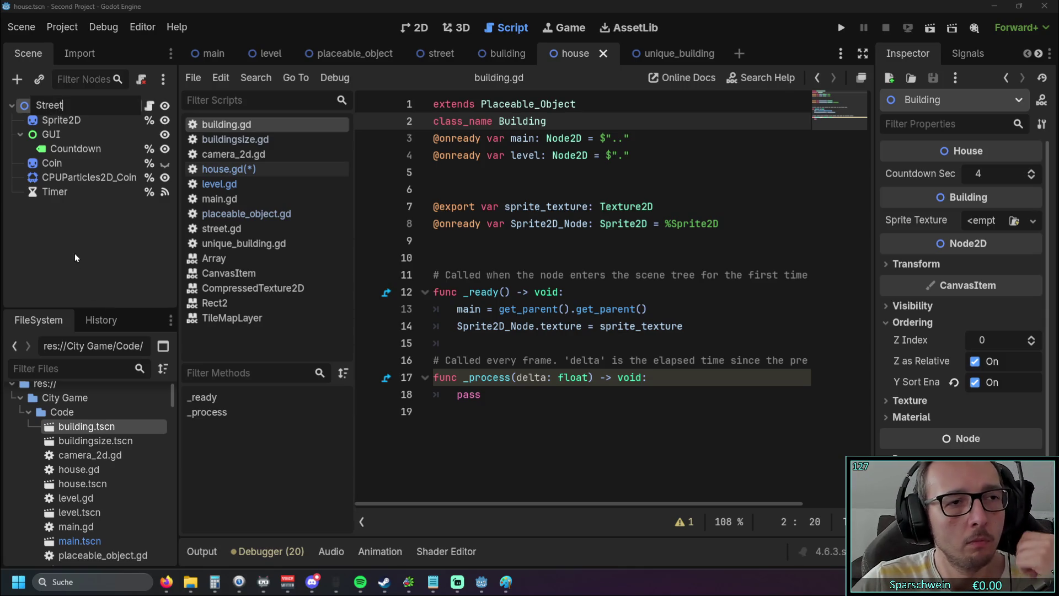
{"action": "key", "text": "BackSpace"}
{"action": "key", "text": "BackSpace"}
{"action": "key", "text": "BackSpace"}
{"action": "key", "text": "BackSpace"}
{"action": "type", "text": "House"}
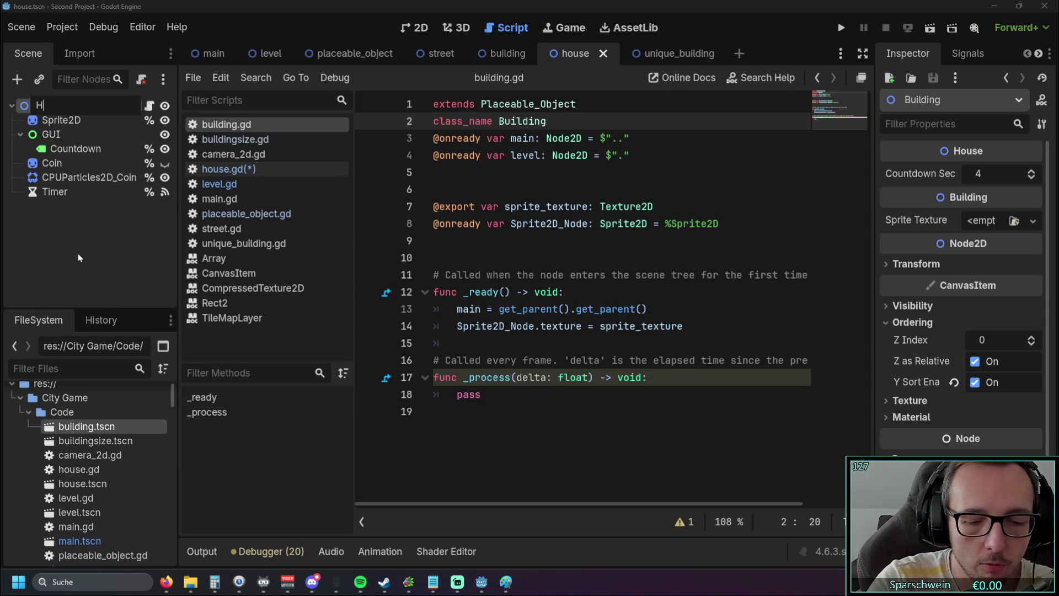
{"action": "key", "text": "Return"}
Run the game with F5, place two red houses, and close the game window
{"action": "key", "text": "F5"}
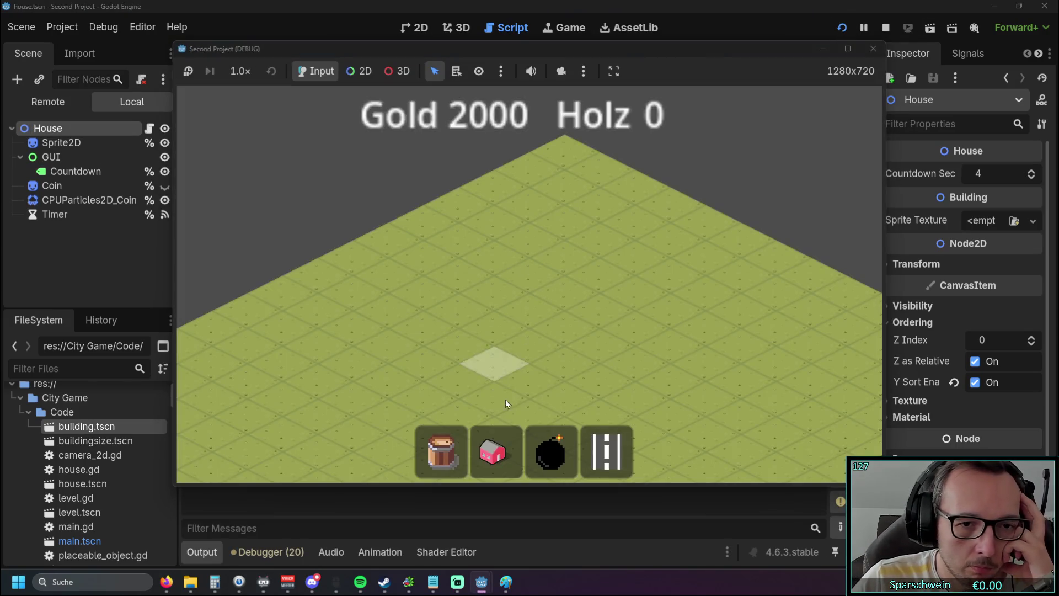
{"action": "left_click", "coordinate": [495, 451]}
{"action": "left_click", "coordinate": [497, 312]}
{"action": "left_click", "coordinate": [492, 317]}
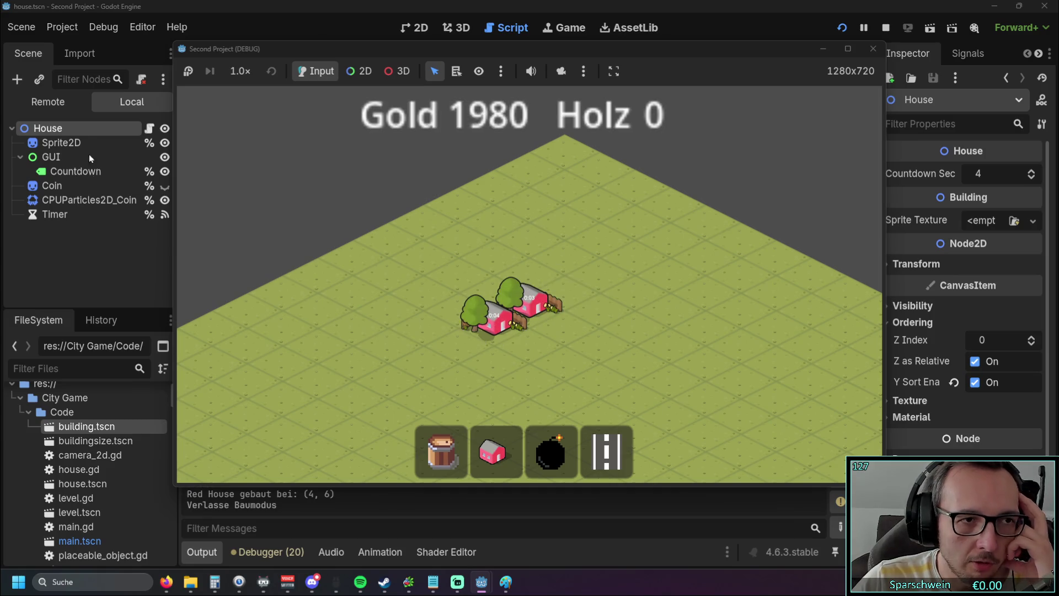
{"action": "left_click", "coordinate": [495, 452]}
{"action": "left_click", "coordinate": [506, 318]}
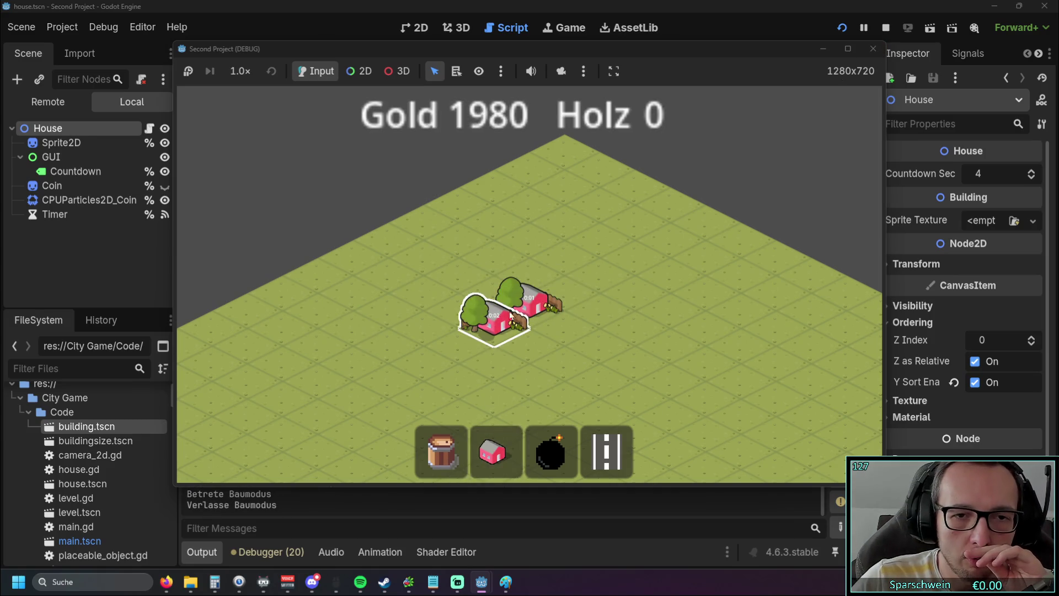
{"action": "left_click", "coordinate": [873, 48]}
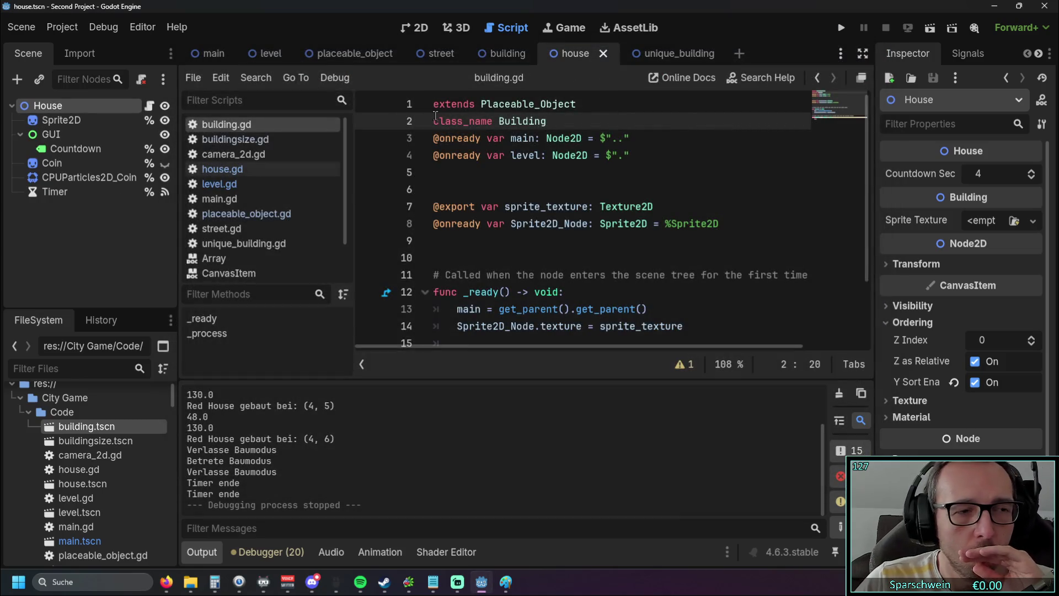
Flip between the building and house scenes and scroll through the building view
{"action": "left_click", "coordinate": [507, 53]}
{"action": "left_click", "coordinate": [580, 53]}
{"action": "left_click", "coordinate": [507, 53]}
{"action": "scroll", "coordinate": [110, 408], "scroll_direction": "down", "scroll_amount": 3}
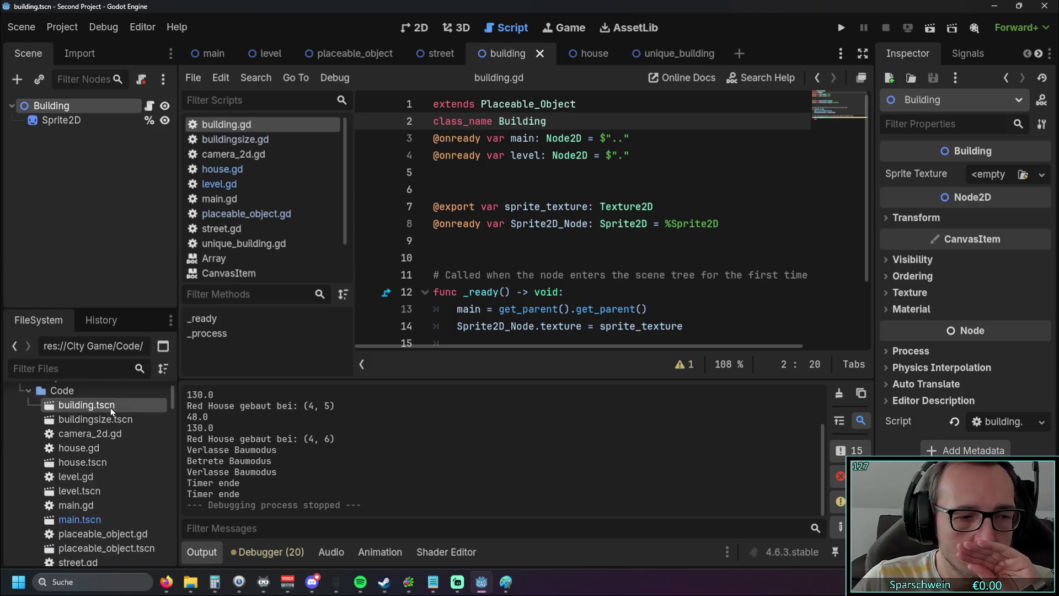
{"action": "scroll", "coordinate": [110, 408], "scroll_direction": "down", "scroll_amount": 4}
{"action": "scroll", "coordinate": [110, 408], "scroll_direction": "up", "scroll_amount": 4}
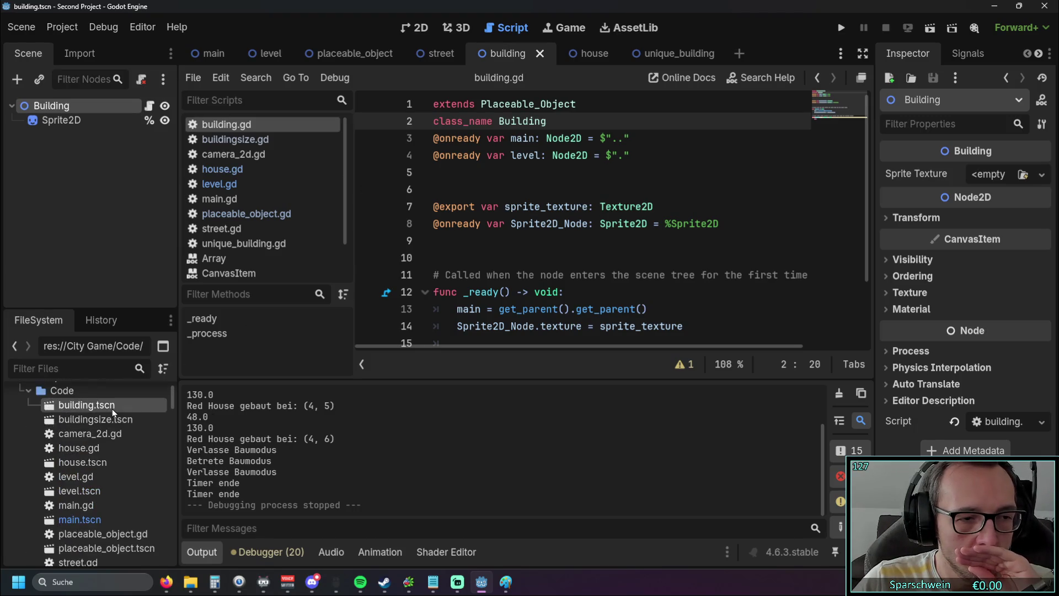
{"action": "scroll", "coordinate": [111, 409], "scroll_direction": "up", "scroll_amount": 1}
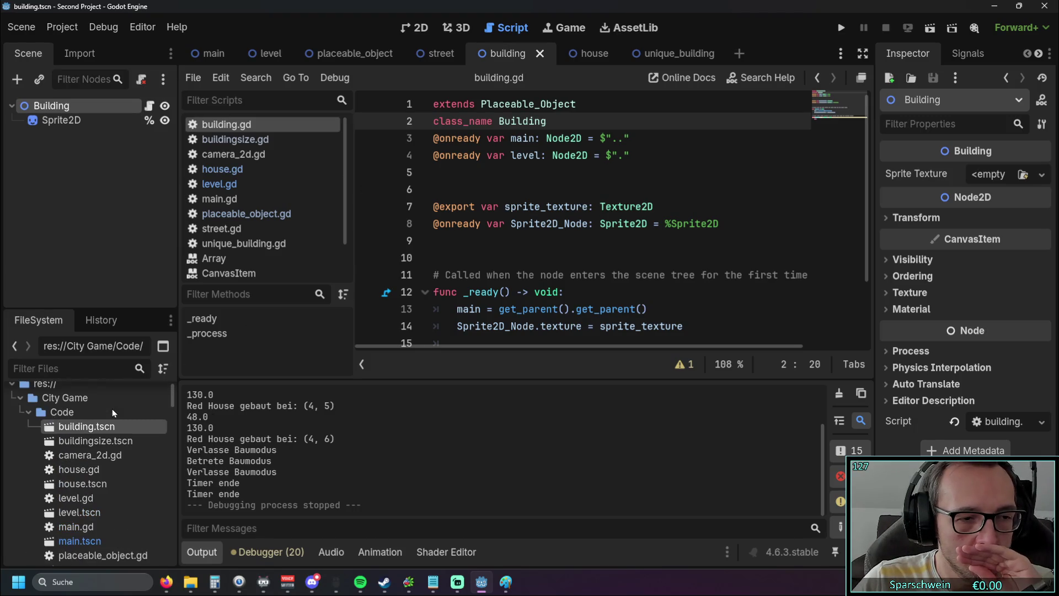
Switch to the street scene and close its tab
{"action": "left_click", "coordinate": [431, 54]}
{"action": "left_click", "coordinate": [512, 58]}
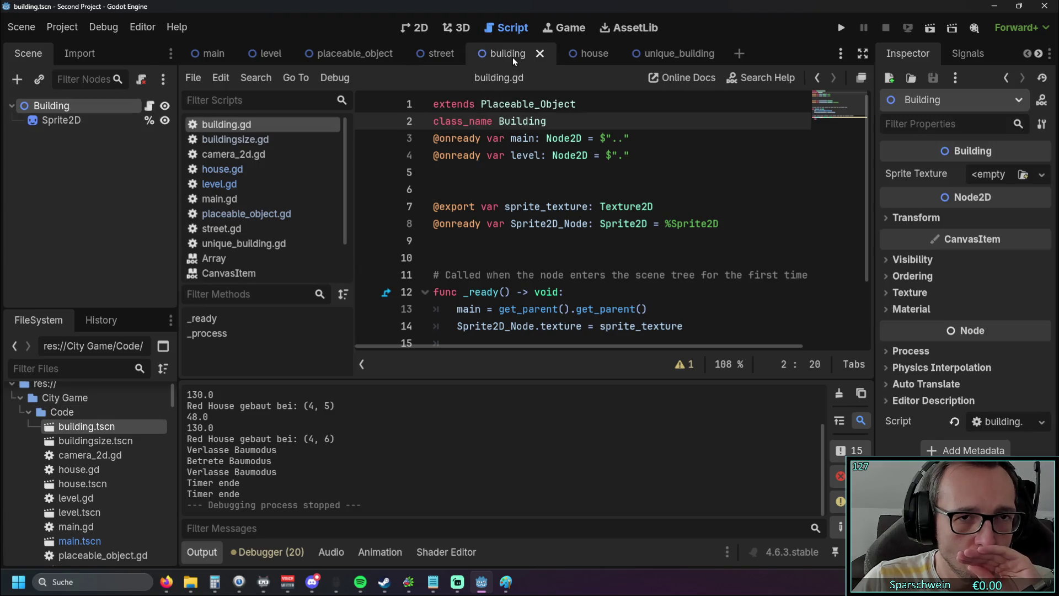
{"action": "left_click", "coordinate": [425, 52]}
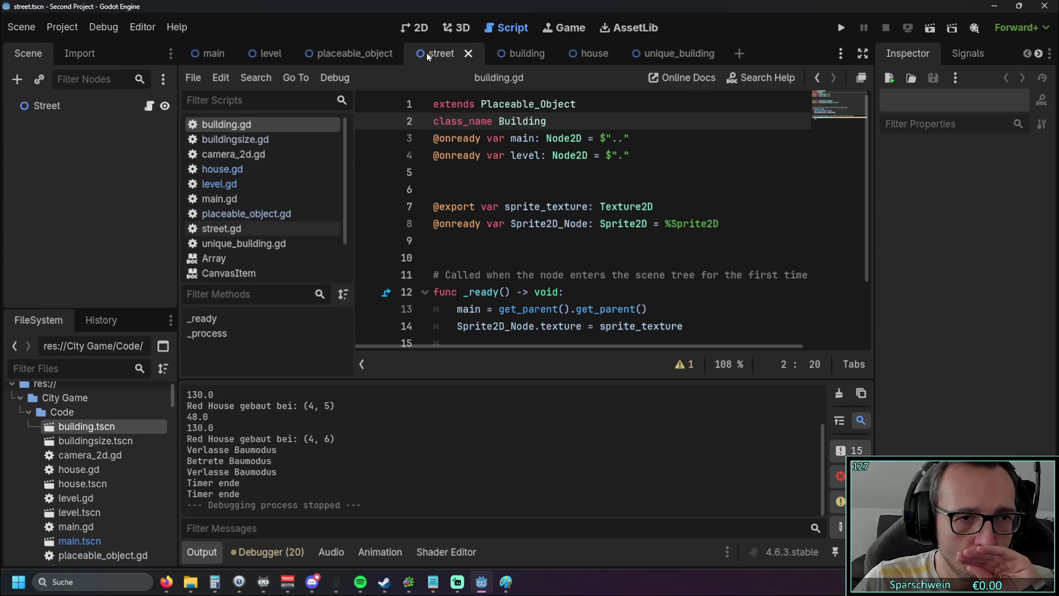
{"action": "left_click", "coordinate": [468, 54]}
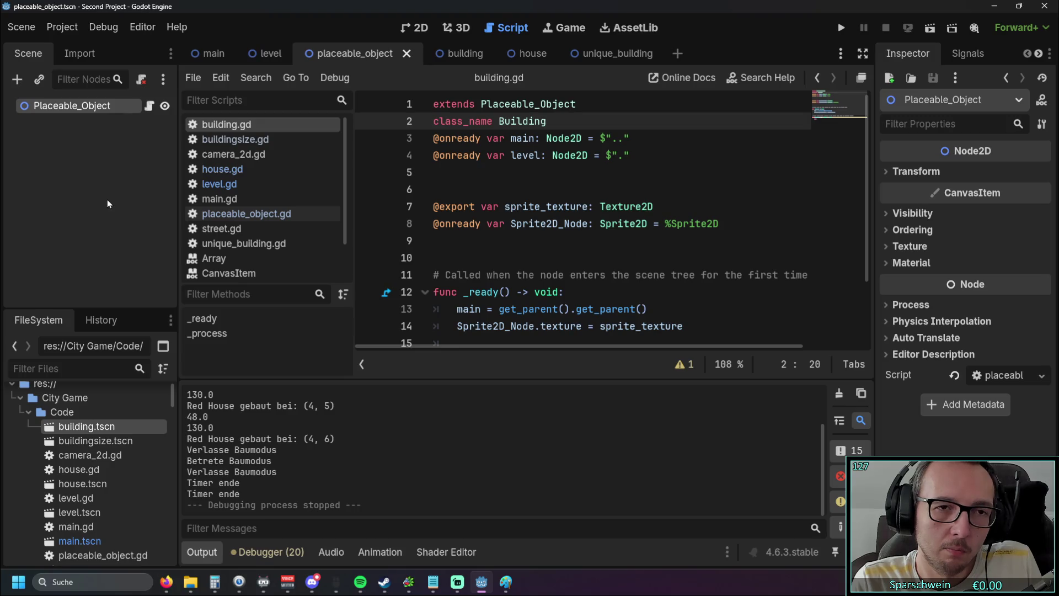
Cycle through the Placeable_Object, building, house and unique_building tabs, ending on building
{"action": "left_click", "coordinate": [451, 49]}
{"action": "left_click", "coordinate": [341, 52]}
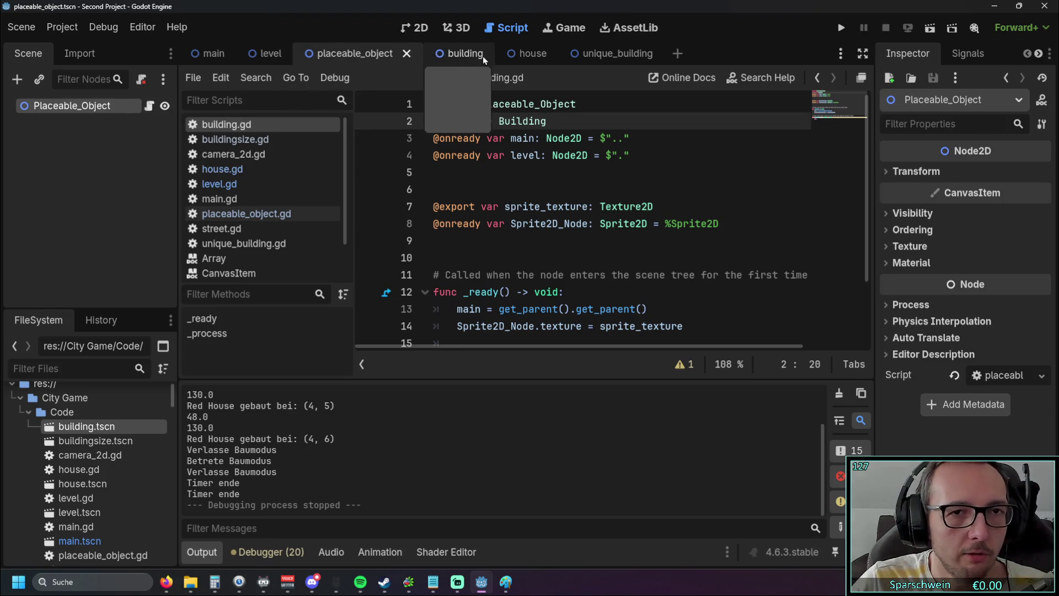
{"action": "left_click", "coordinate": [449, 58]}
{"action": "left_click", "coordinate": [355, 57]}
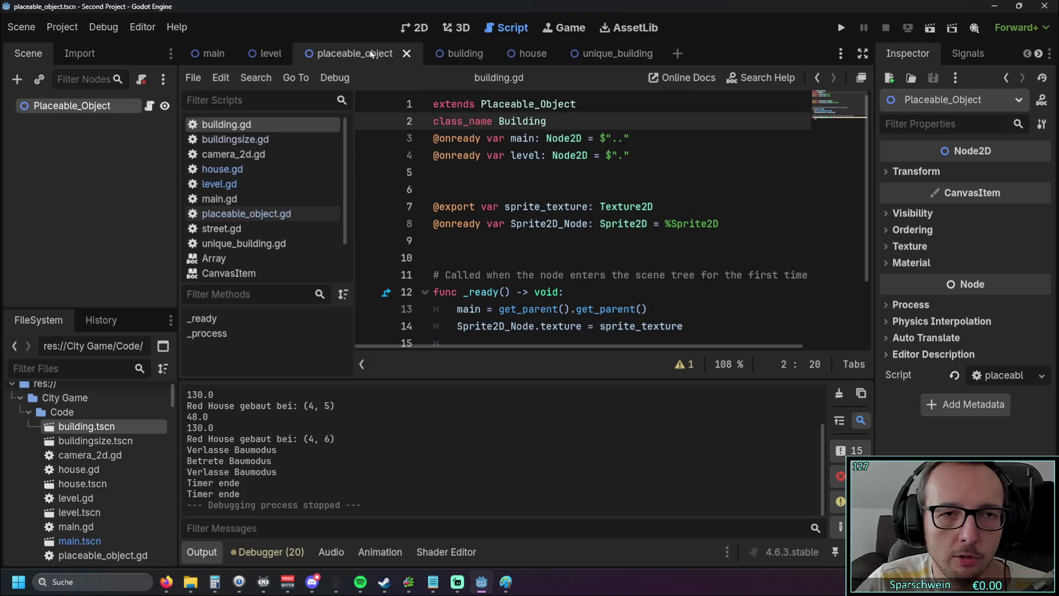
{"action": "left_click", "coordinate": [446, 53]}
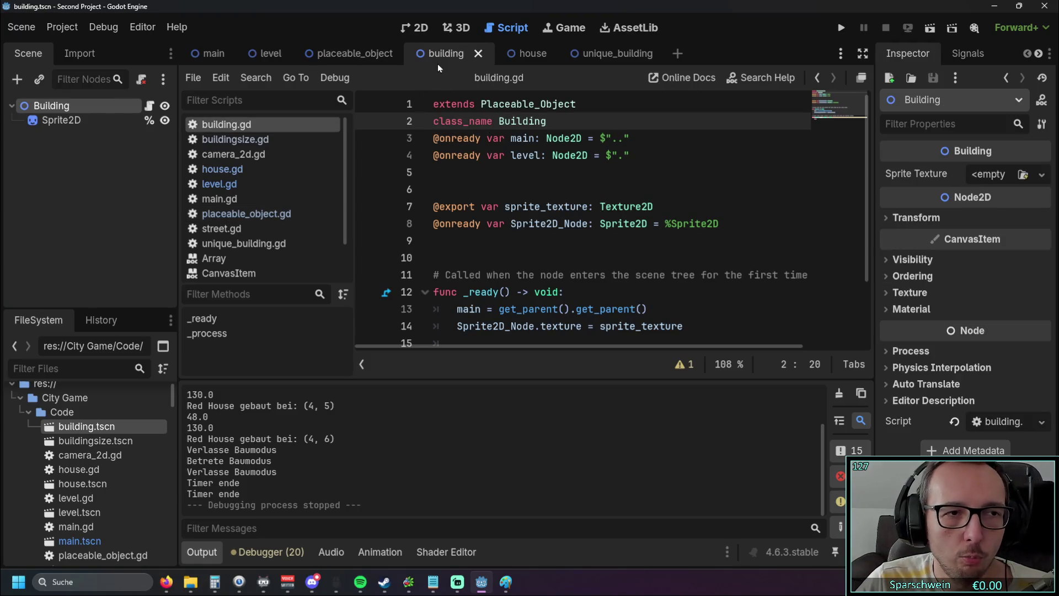
{"action": "left_click", "coordinate": [525, 55]}
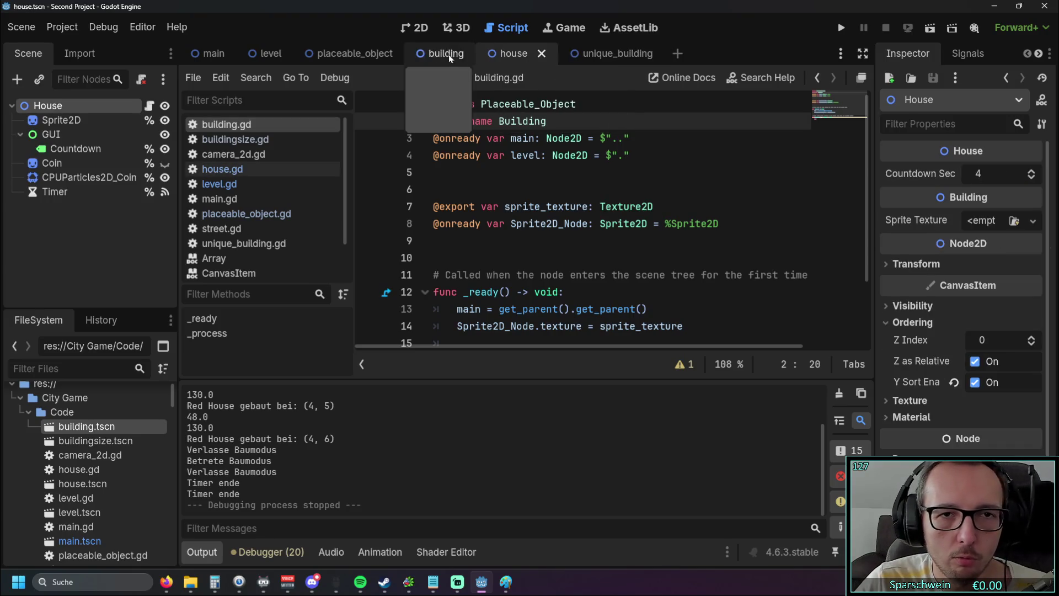
{"action": "left_click", "coordinate": [598, 53]}
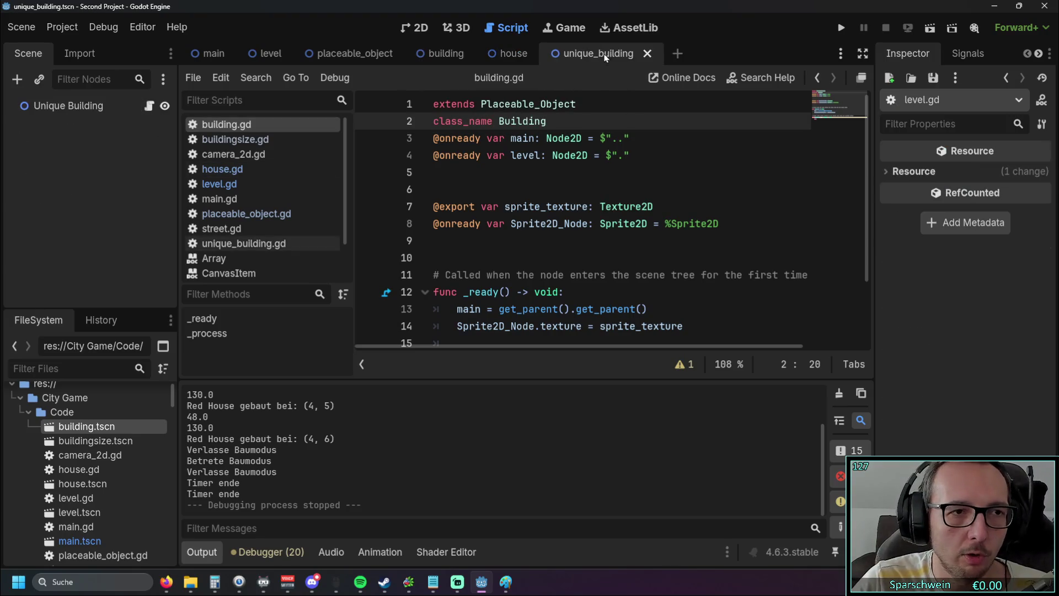
{"action": "left_click", "coordinate": [491, 52]}
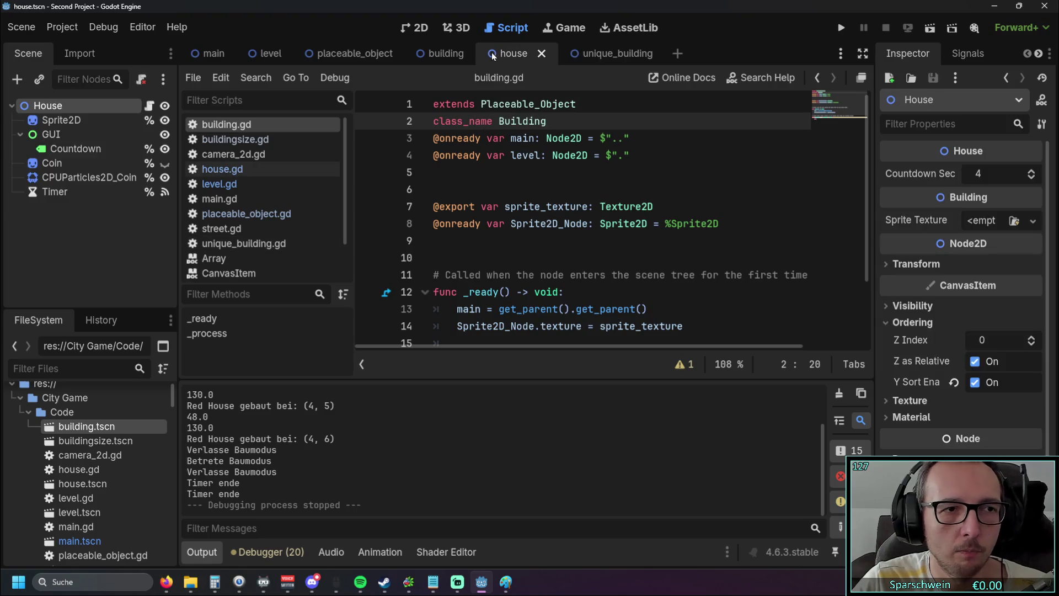
{"action": "left_click", "coordinate": [431, 57]}
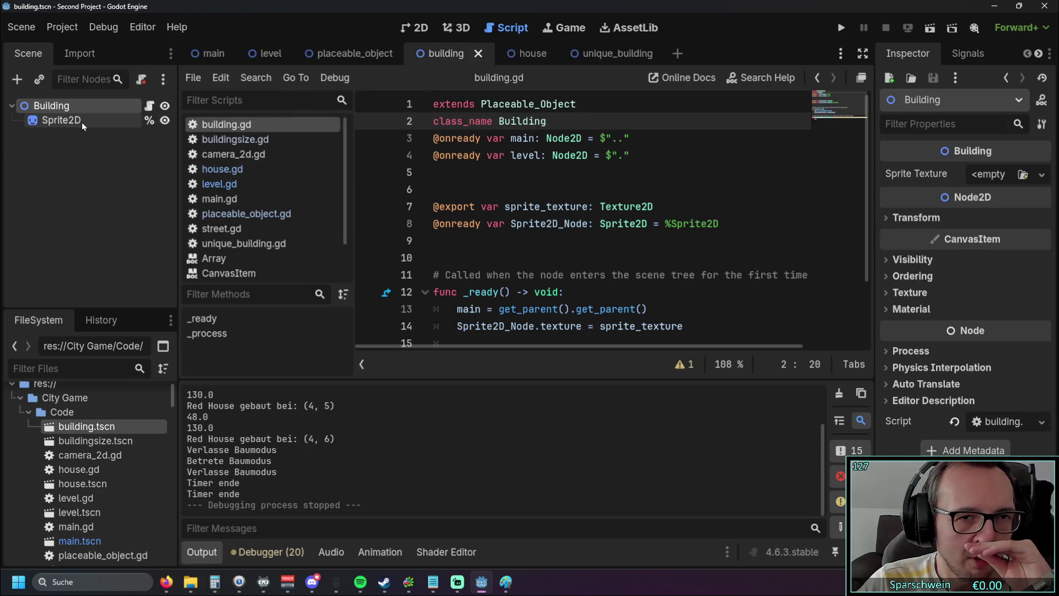
From unique_building, run the game and place a building, hitting the null 'material' error at line 232
{"action": "left_click", "coordinate": [599, 53]}
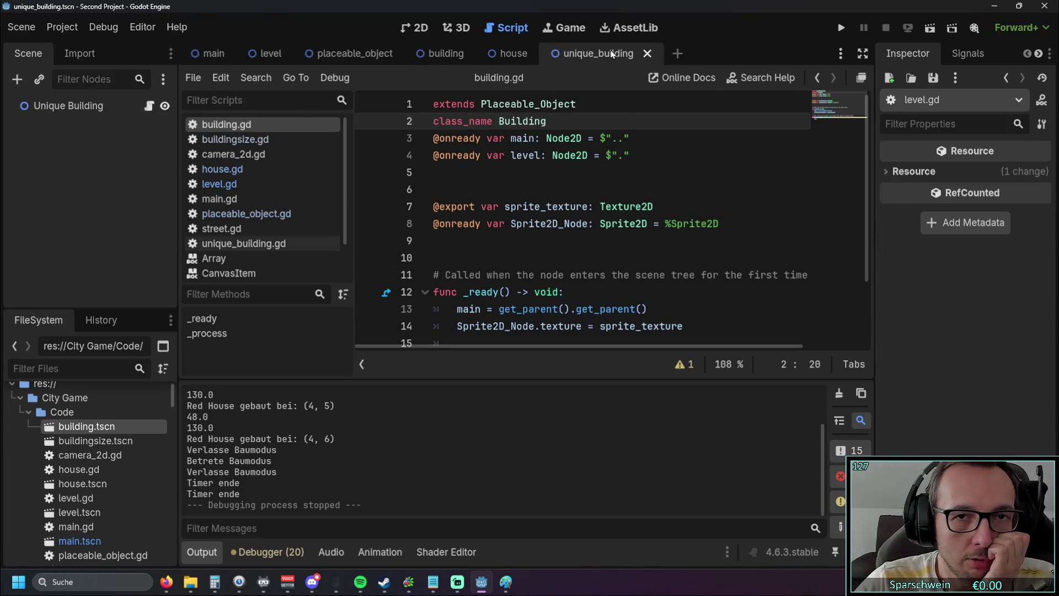
{"action": "left_click", "coordinate": [846, 27]}
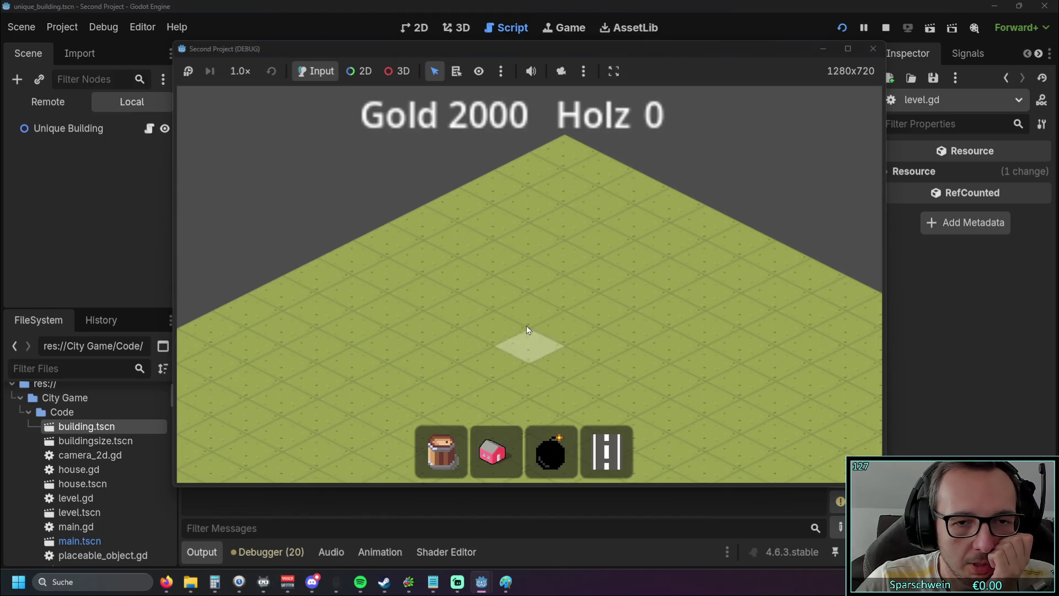
{"action": "left_click", "coordinate": [527, 302]}
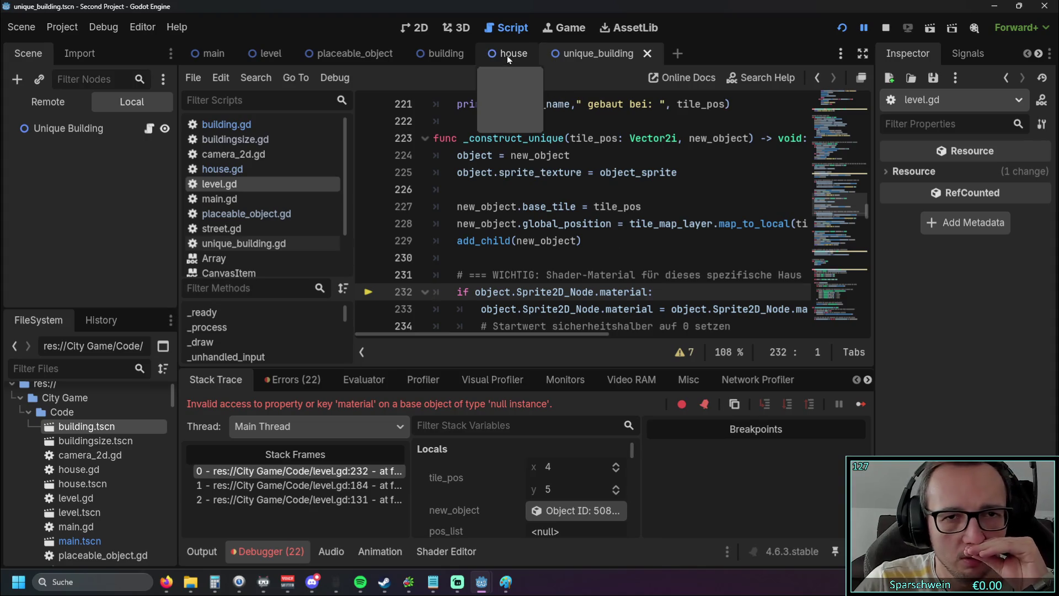
Switch to the building scene and scroll through level.gd
{"action": "left_click", "coordinate": [434, 56]}
{"action": "left_click", "coordinate": [84, 143]}
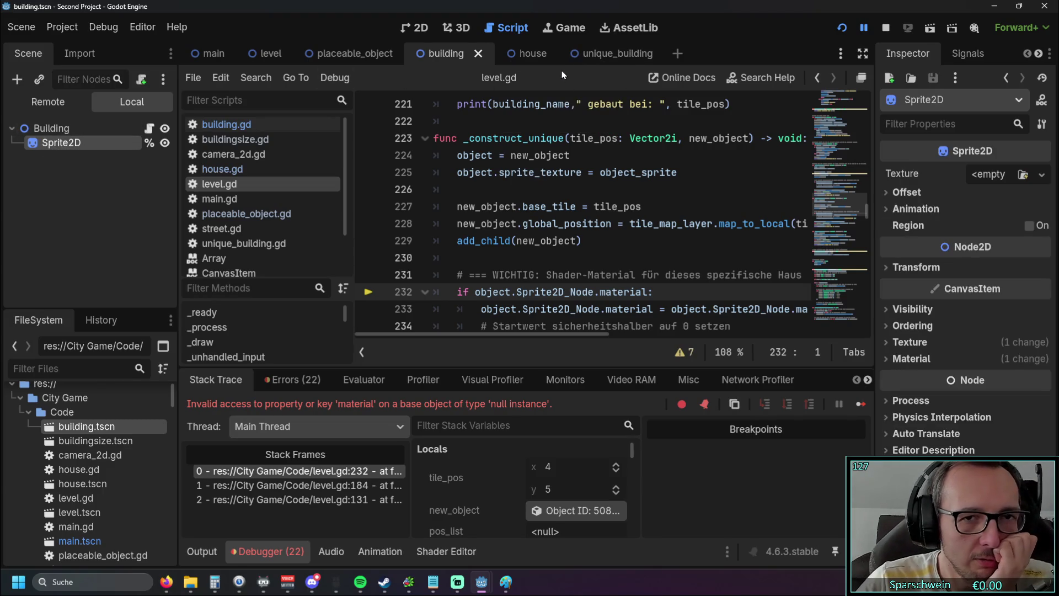
{"action": "scroll", "coordinate": [514, 193], "scroll_direction": "up", "scroll_amount": 20}
{"action": "scroll", "coordinate": [514, 194], "scroll_direction": "up", "scroll_amount": 20}
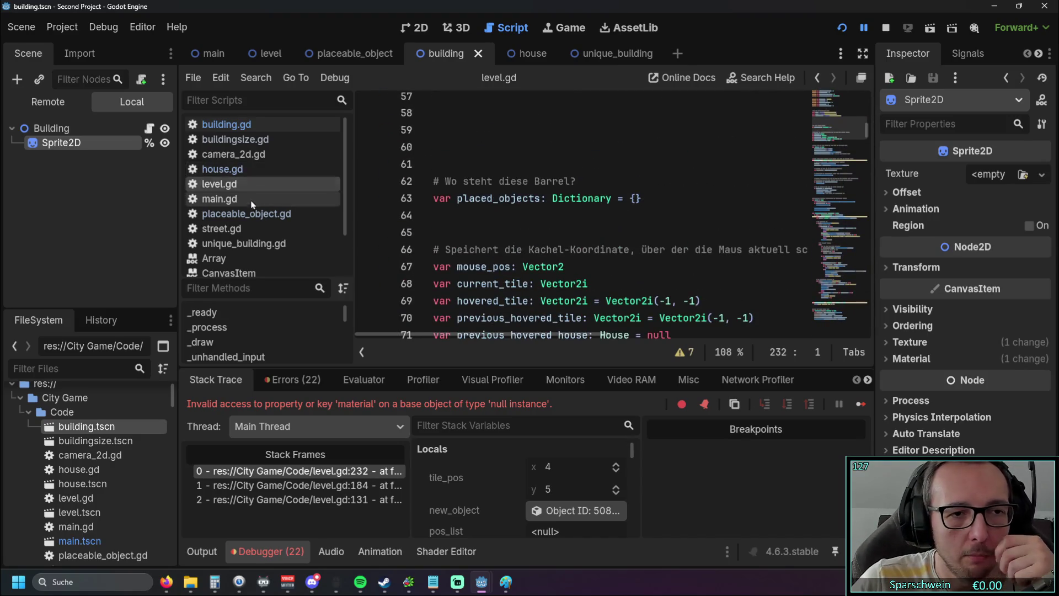
{"action": "scroll", "coordinate": [255, 205], "scroll_direction": "down", "scroll_amount": 2}
{"action": "scroll", "coordinate": [253, 199], "scroll_direction": "up", "scroll_amount": 2}
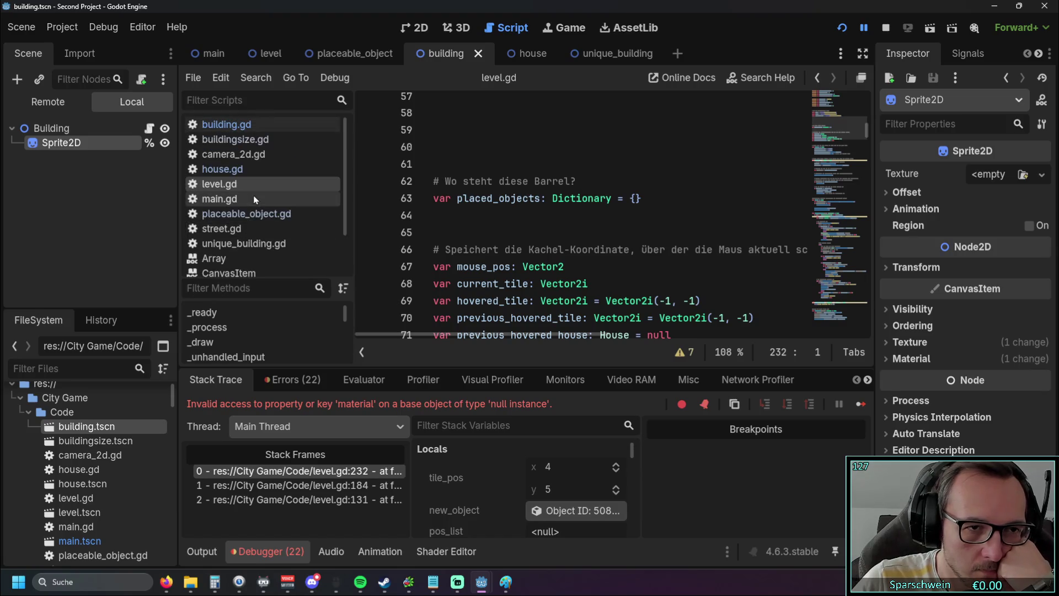
Open building.gd and read through its _ready code
{"action": "left_click", "coordinate": [259, 125]}
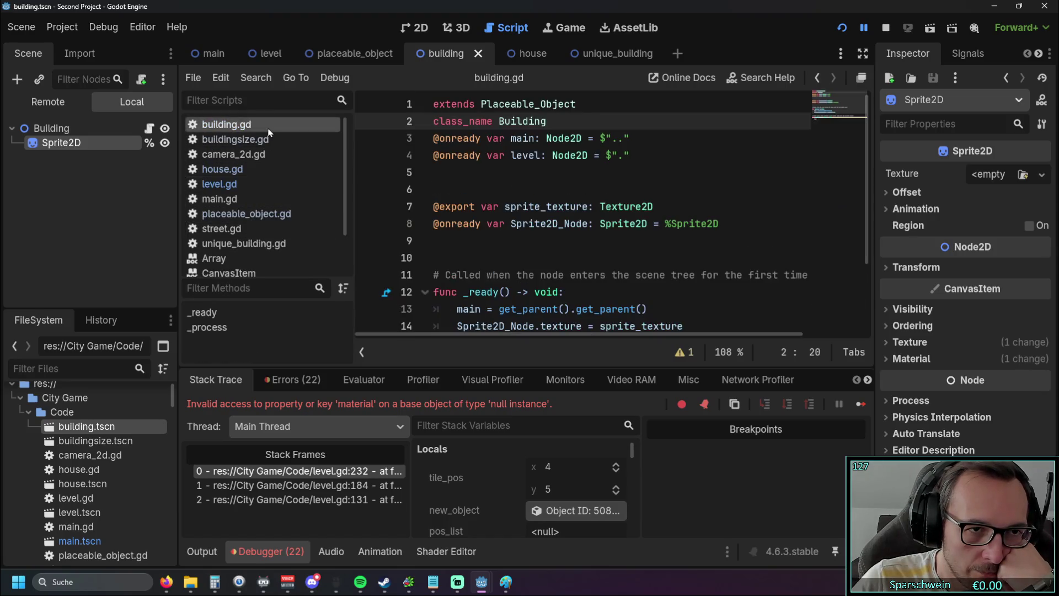
{"action": "scroll", "coordinate": [640, 214], "scroll_direction": "down", "scroll_amount": 1}
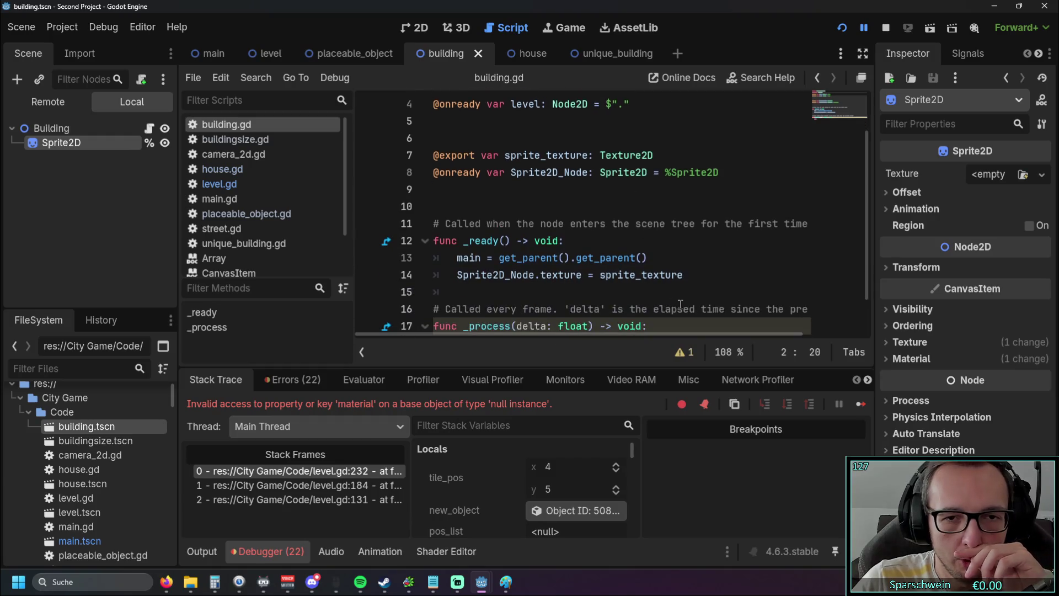
{"action": "left_click_drag", "start_coordinate": [699, 278], "coordinate": [436, 258]}
{"action": "left_click", "coordinate": [646, 241]}
{"action": "scroll", "coordinate": [645, 241], "scroll_direction": "down", "scroll_amount": 1}
{"action": "scroll", "coordinate": [646, 241], "scroll_direction": "up", "scroll_amount": 2}
{"action": "scroll", "coordinate": [645, 241], "scroll_direction": "down", "scroll_amount": 1}
{"action": "scroll", "coordinate": [645, 241], "scroll_direction": "up", "scroll_amount": 1}
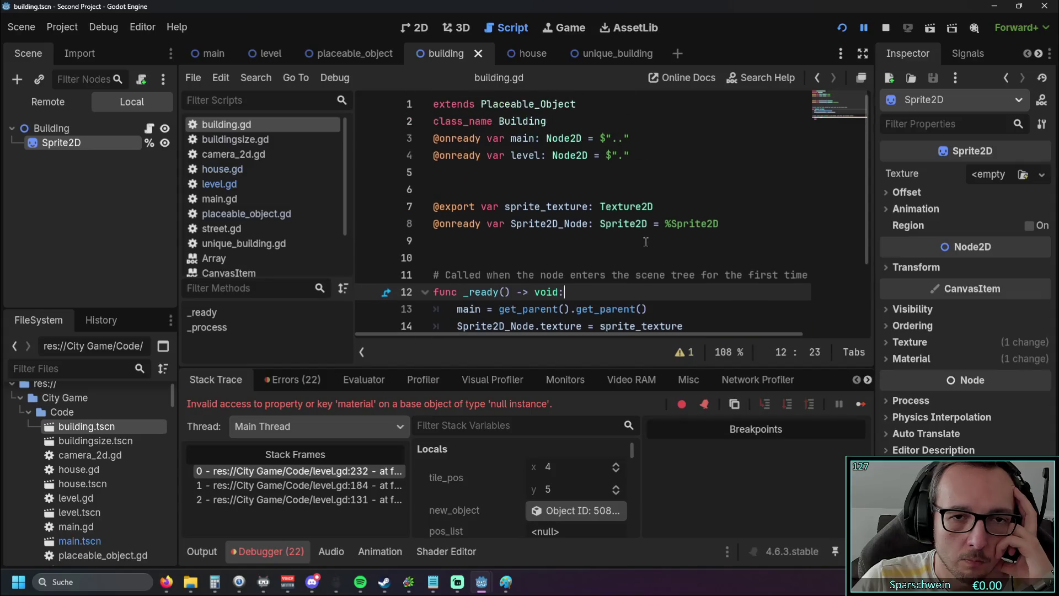
Switch to the unique_building scene and open placeable_object.gd
{"action": "left_click", "coordinate": [596, 53]}
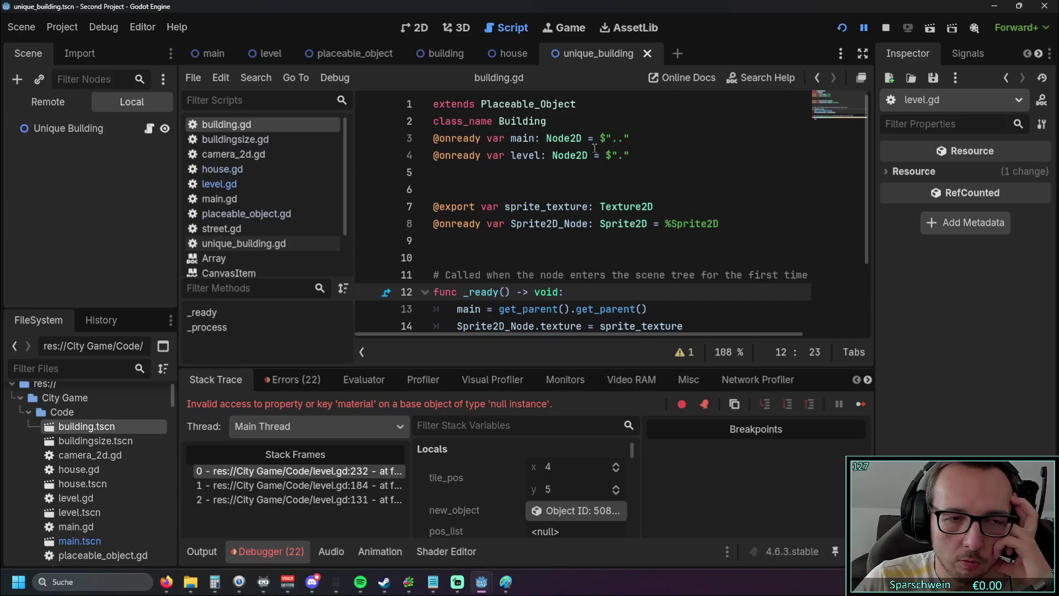
{"action": "scroll", "coordinate": [595, 148], "scroll_direction": "down", "scroll_amount": 2}
{"action": "scroll", "coordinate": [595, 149], "scroll_direction": "up", "scroll_amount": 2}
{"action": "scroll", "coordinate": [595, 149], "scroll_direction": "down", "scroll_amount": 2}
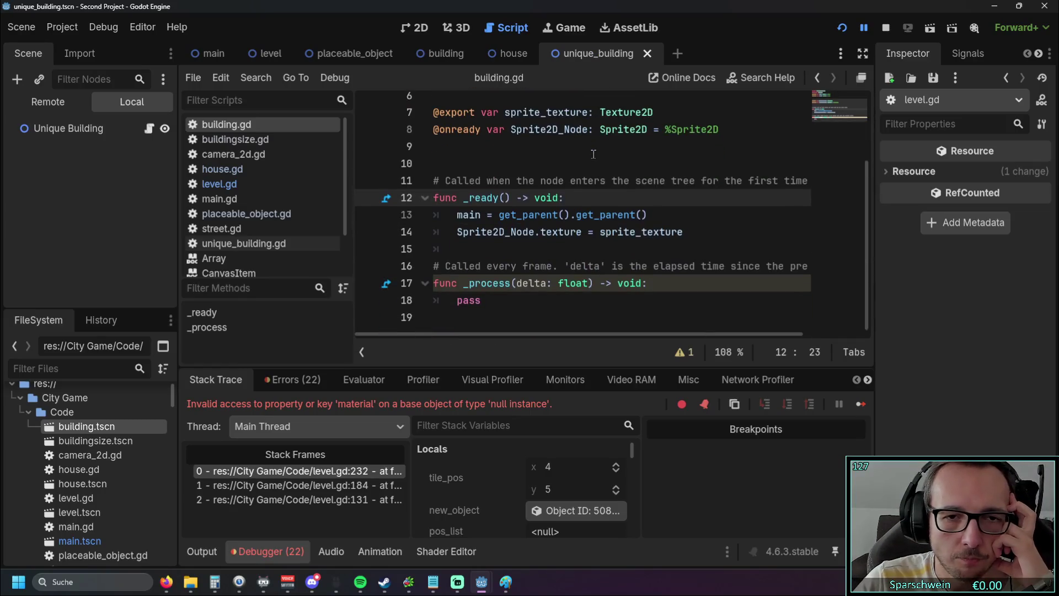
{"action": "scroll", "coordinate": [595, 149], "scroll_direction": "up", "scroll_amount": 2}
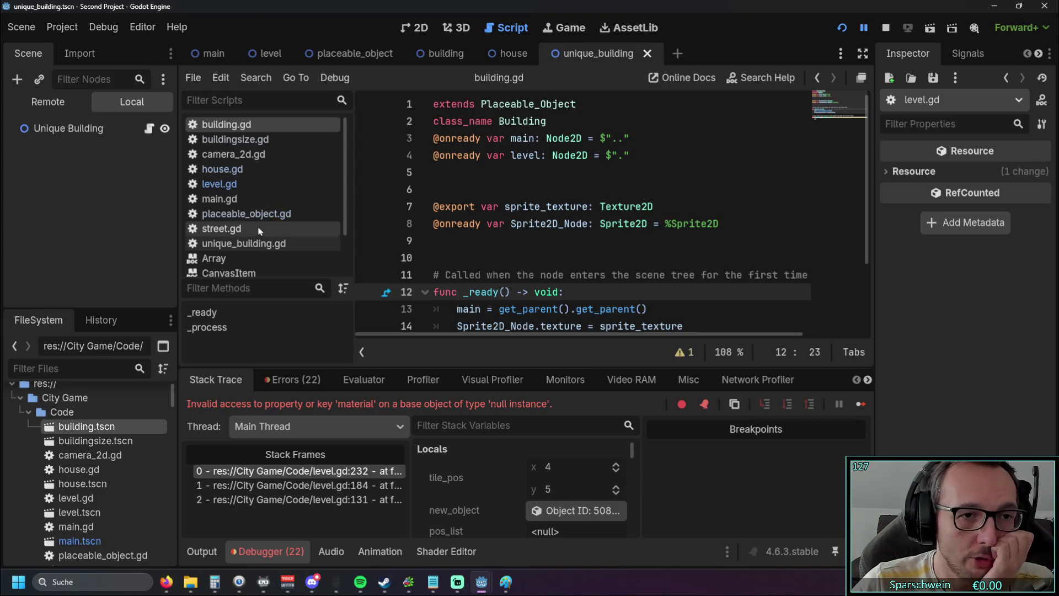
{"action": "left_click", "coordinate": [244, 213]}
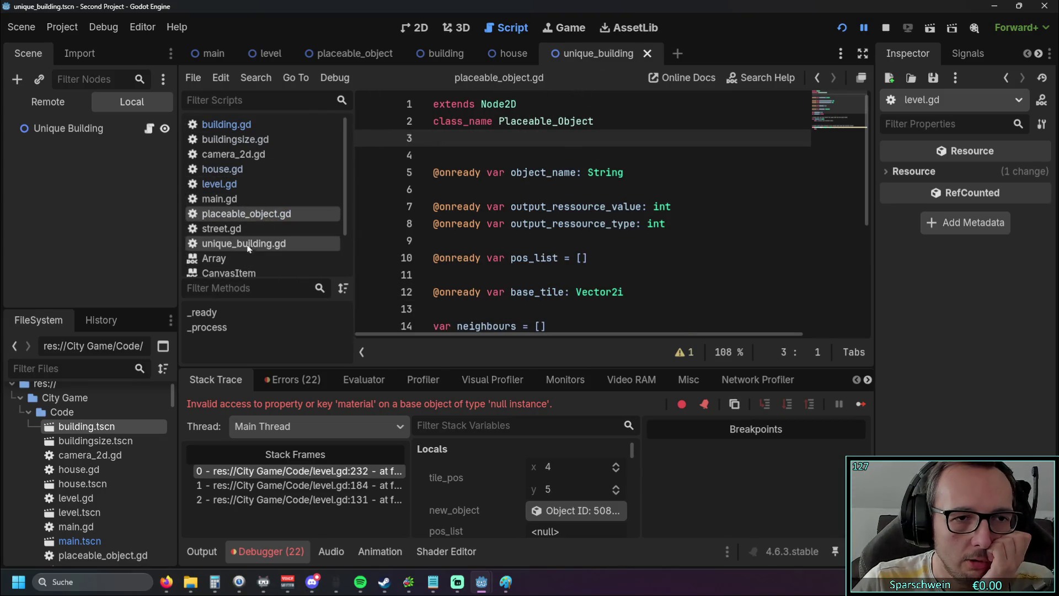
Flip through the house and building tabs to unique_building, then open unique_building.gd
{"action": "left_click", "coordinate": [520, 56]}
{"action": "left_click", "coordinate": [448, 55]}
{"action": "left_click", "coordinate": [594, 55]}
{"action": "left_click", "coordinate": [265, 242]}
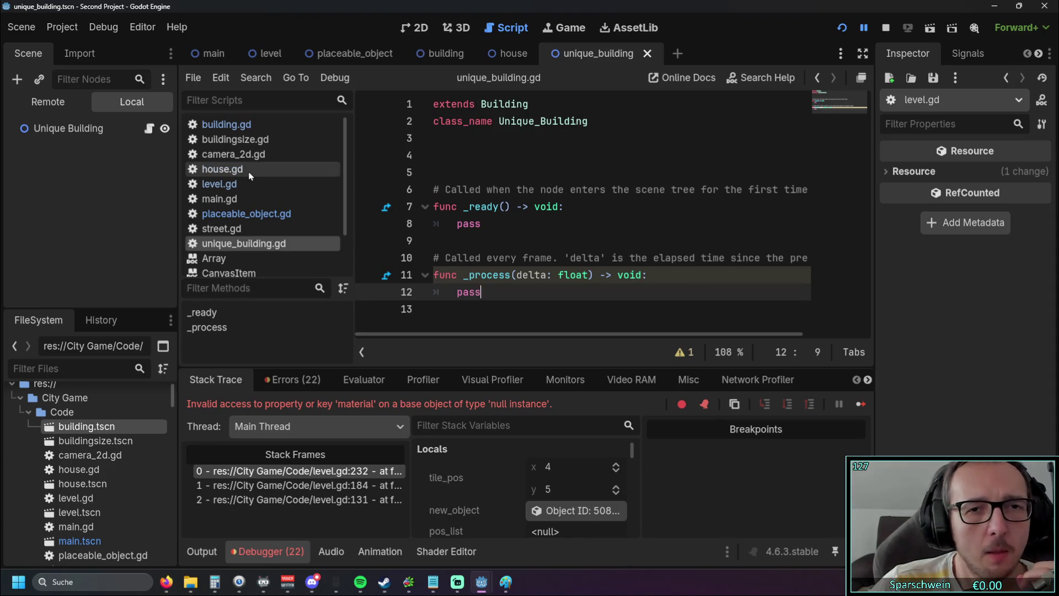
Cycle through the Placeable_Object, level, main, building, house and unique_building tabs, ending on house
{"action": "left_click", "coordinate": [350, 54]}
{"action": "left_click", "coordinate": [272, 54]}
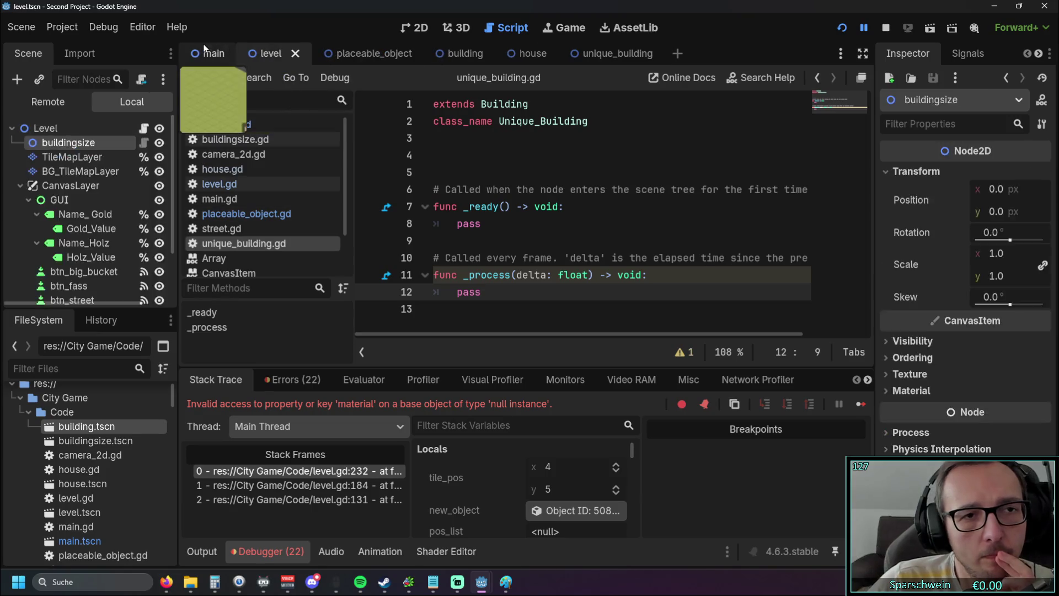
{"action": "left_click", "coordinate": [204, 54]}
{"action": "left_click", "coordinate": [282, 54]}
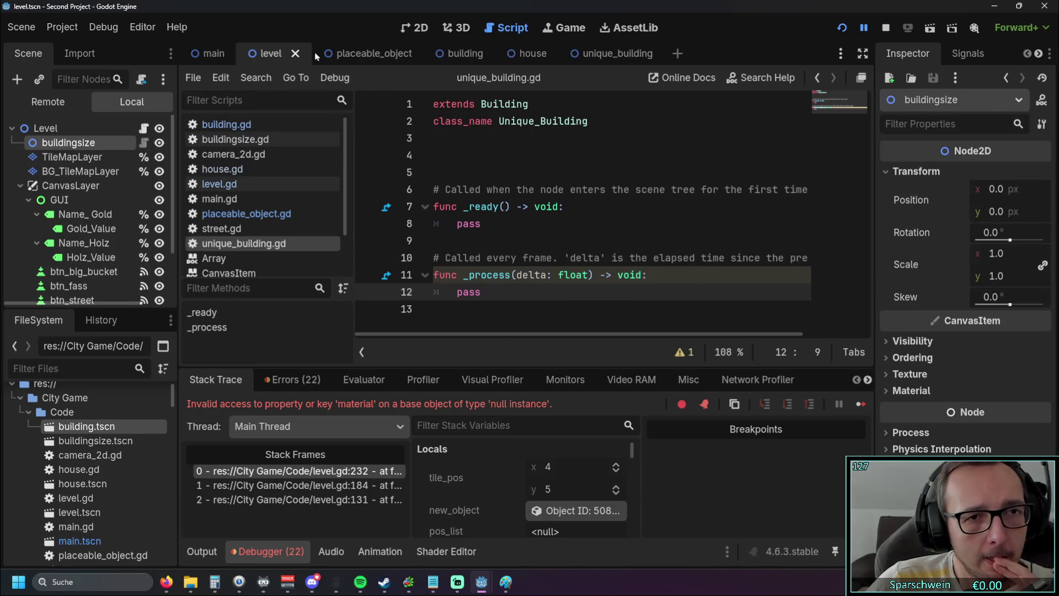
{"action": "left_click", "coordinate": [357, 53]}
{"action": "left_click", "coordinate": [458, 53]}
{"action": "left_click", "coordinate": [524, 54]}
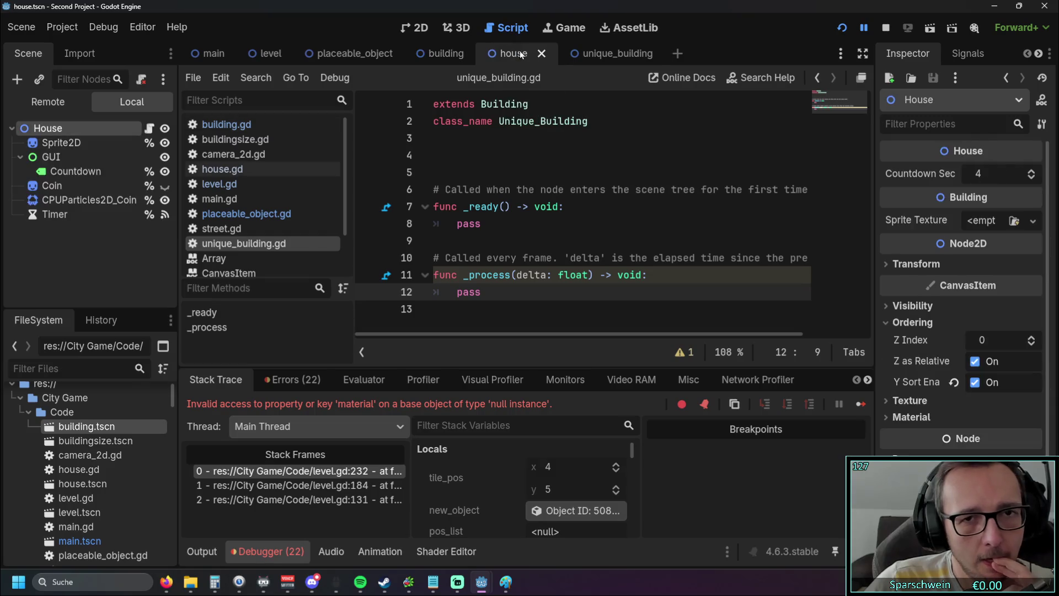
{"action": "left_click", "coordinate": [593, 55]}
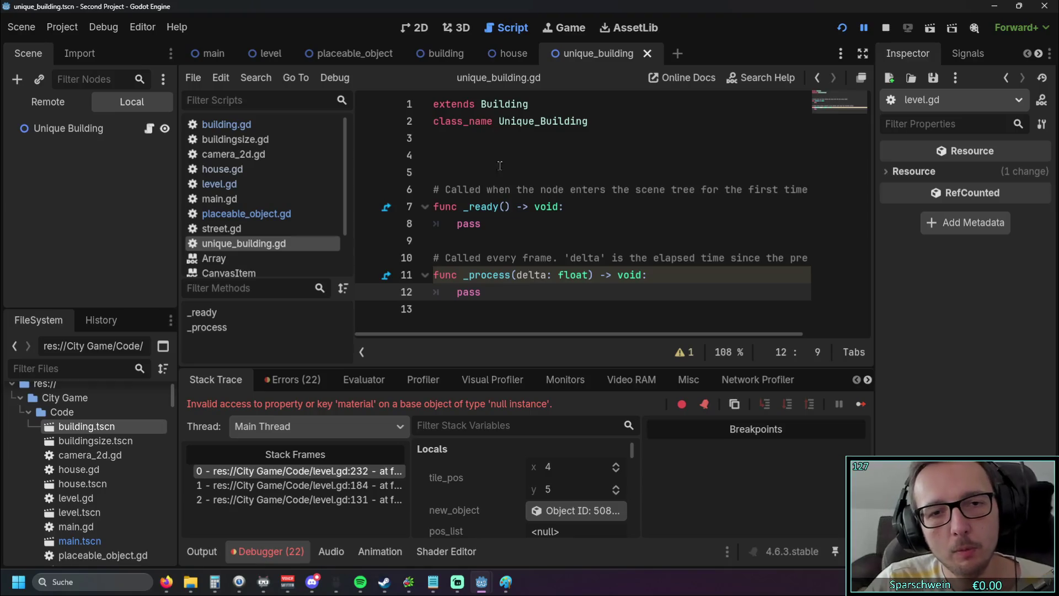
{"action": "left_click", "coordinate": [505, 54]}
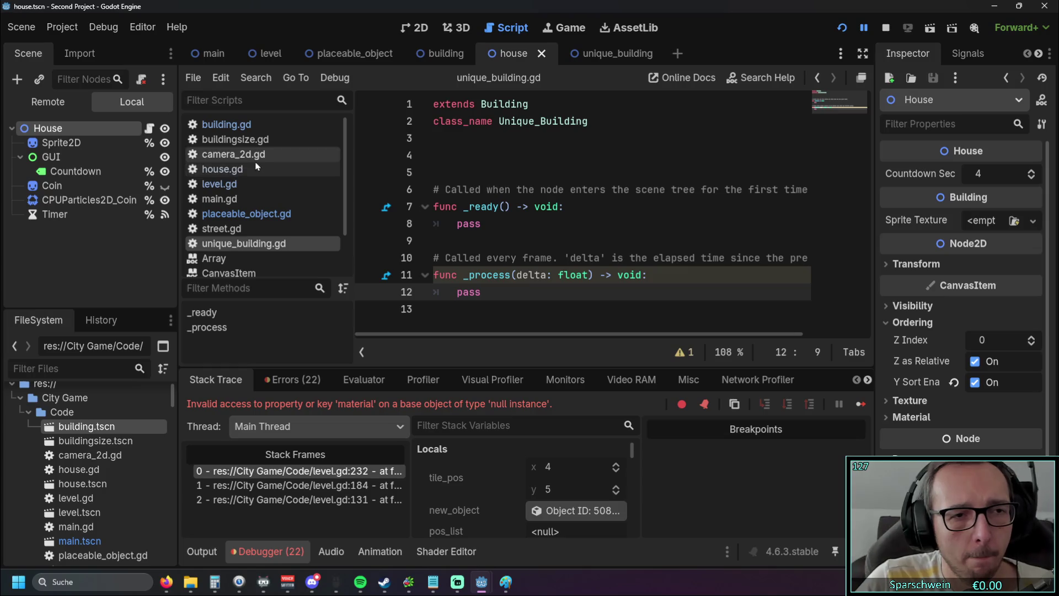
Open building.gd, then make the house scene's Coin node visible again
{"action": "left_click", "coordinate": [247, 125]}
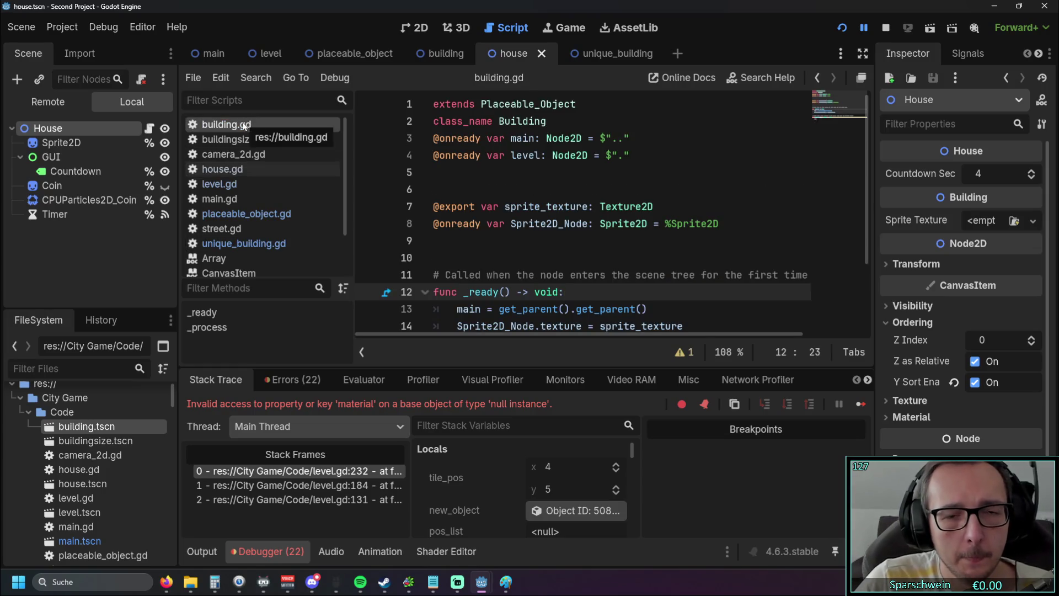
{"action": "scroll", "coordinate": [464, 163], "scroll_direction": "down", "scroll_amount": 2}
{"action": "scroll", "coordinate": [463, 163], "scroll_direction": "up", "scroll_amount": 2}
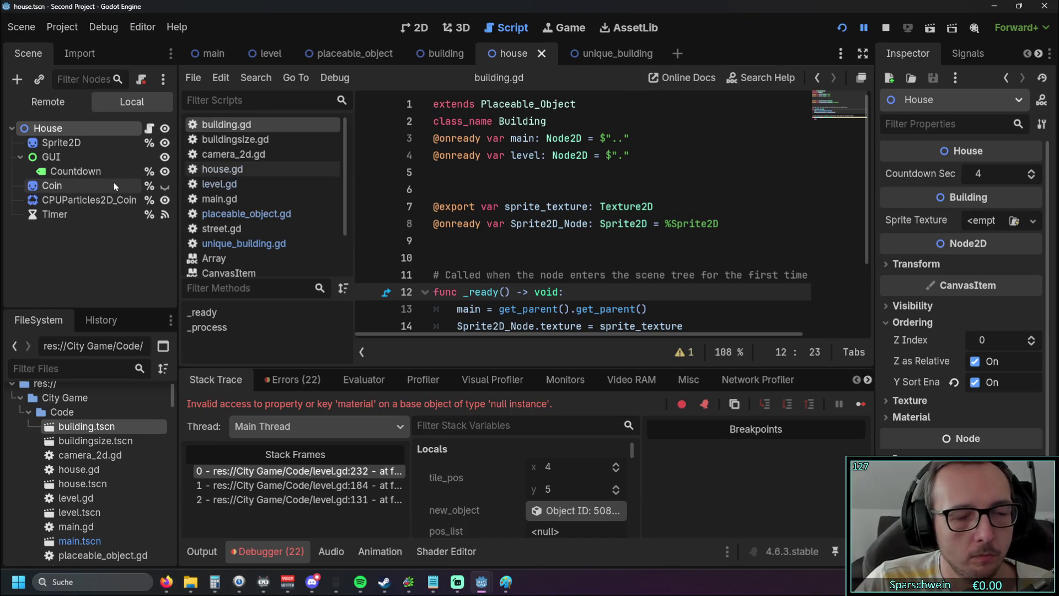
{"action": "left_click", "coordinate": [165, 186]}
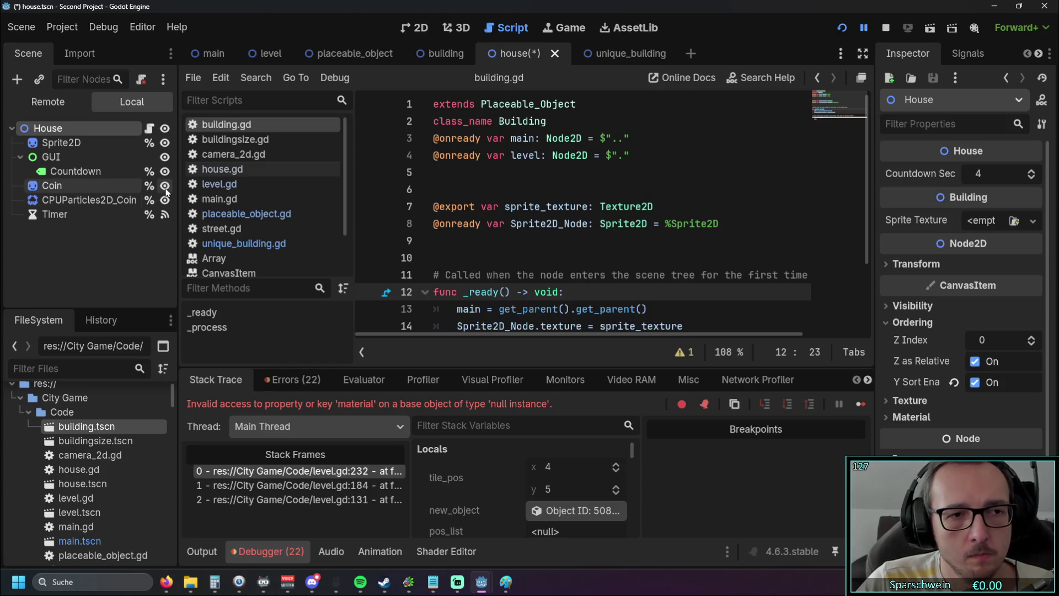
Select the house scene's Sprite2D node to inspect its properties
{"action": "left_click", "coordinate": [107, 259]}
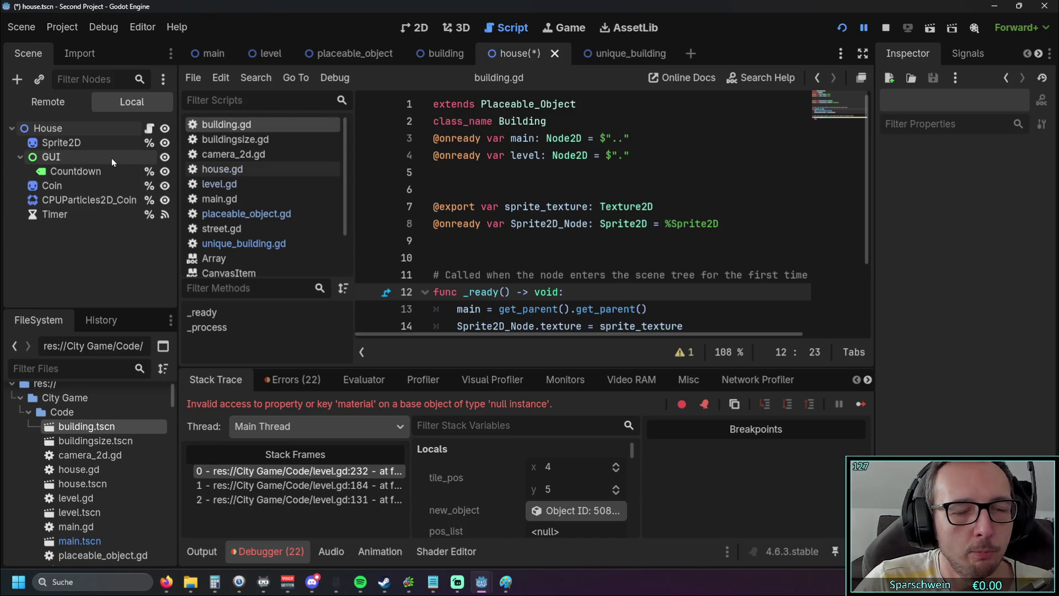
{"action": "left_click", "coordinate": [71, 202]}
{"action": "left_click", "coordinate": [81, 145]}
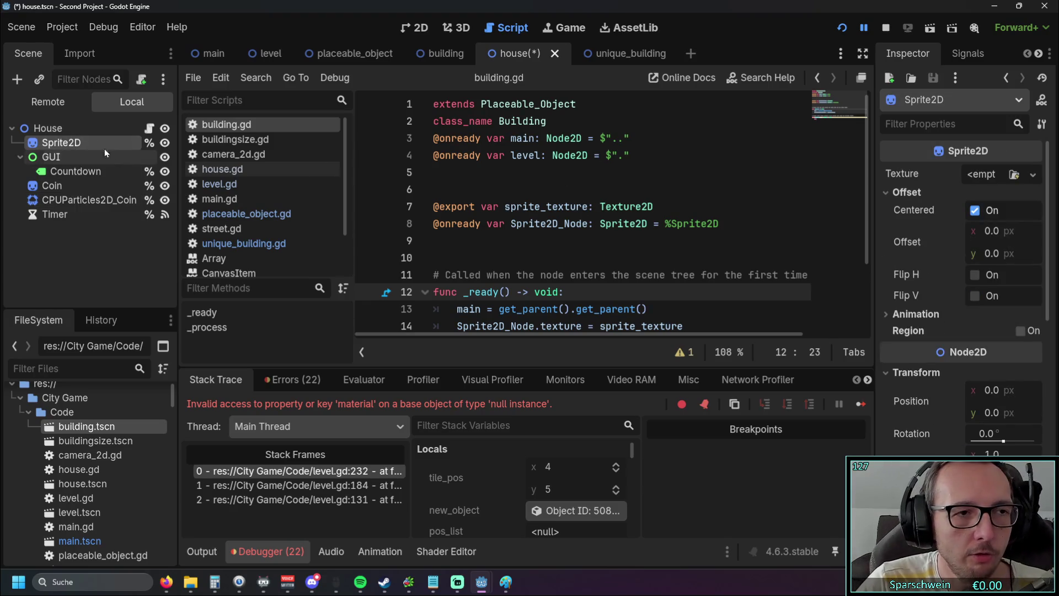
Flip through the unique_building, house and building tabs, ending on the placeable_object scene
{"action": "left_click", "coordinate": [606, 54]}
{"action": "left_click", "coordinate": [516, 54]}
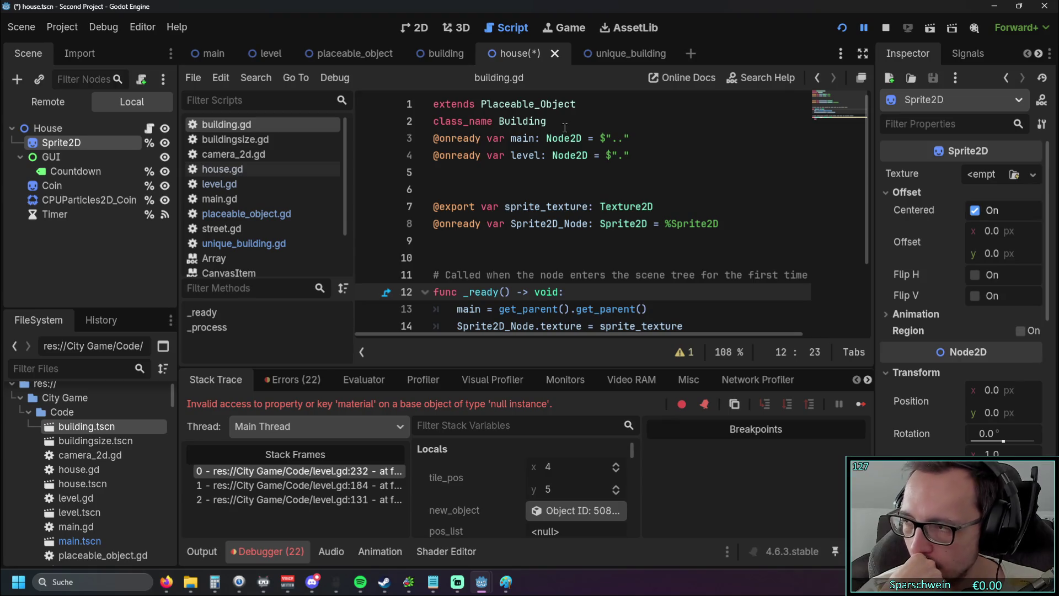
{"action": "left_click", "coordinate": [623, 54]}
{"action": "left_click", "coordinate": [444, 54]}
{"action": "left_click", "coordinate": [515, 53]}
{"action": "left_click", "coordinate": [432, 53]}
{"action": "left_click", "coordinate": [375, 53]}
{"action": "left_click", "coordinate": [454, 53]}
{"action": "left_click", "coordinate": [389, 55]}
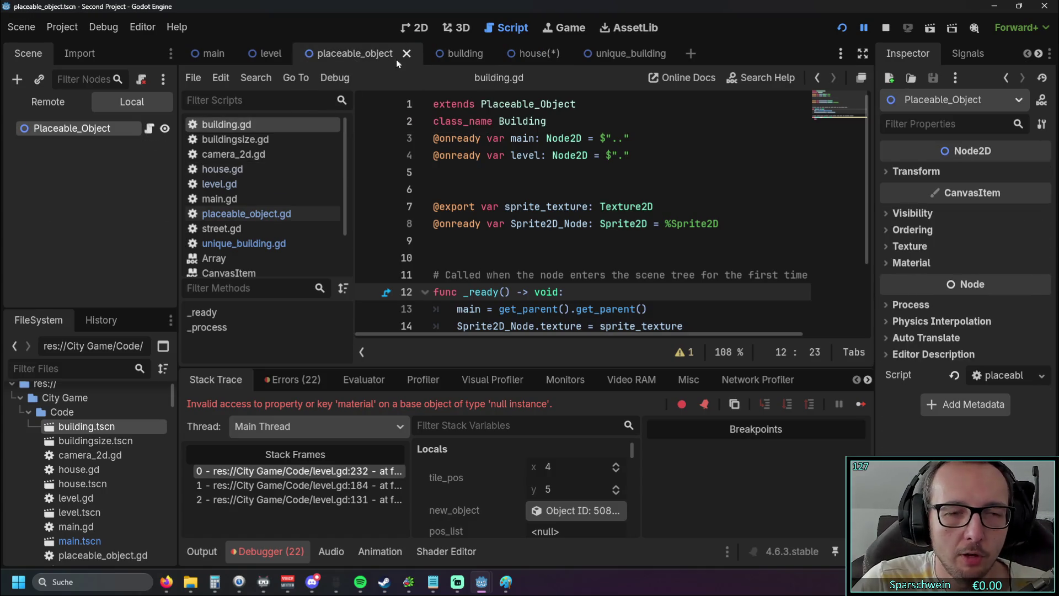
Compare the building and house scenes and review the building.gd code
{"action": "left_click", "coordinate": [442, 55]}
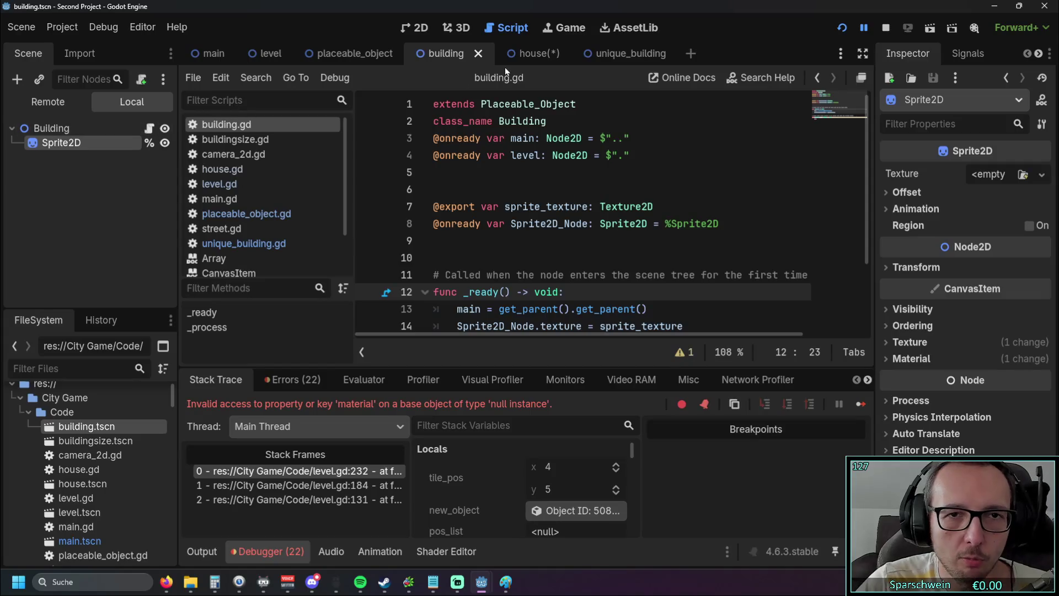
{"action": "left_click", "coordinate": [521, 53]}
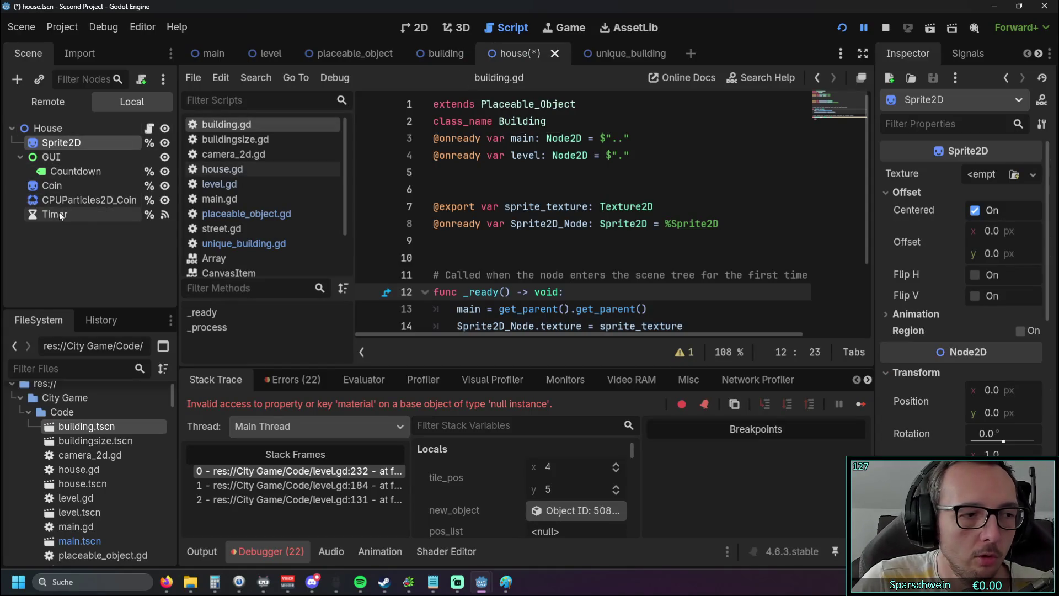
{"action": "left_click", "coordinate": [435, 54]}
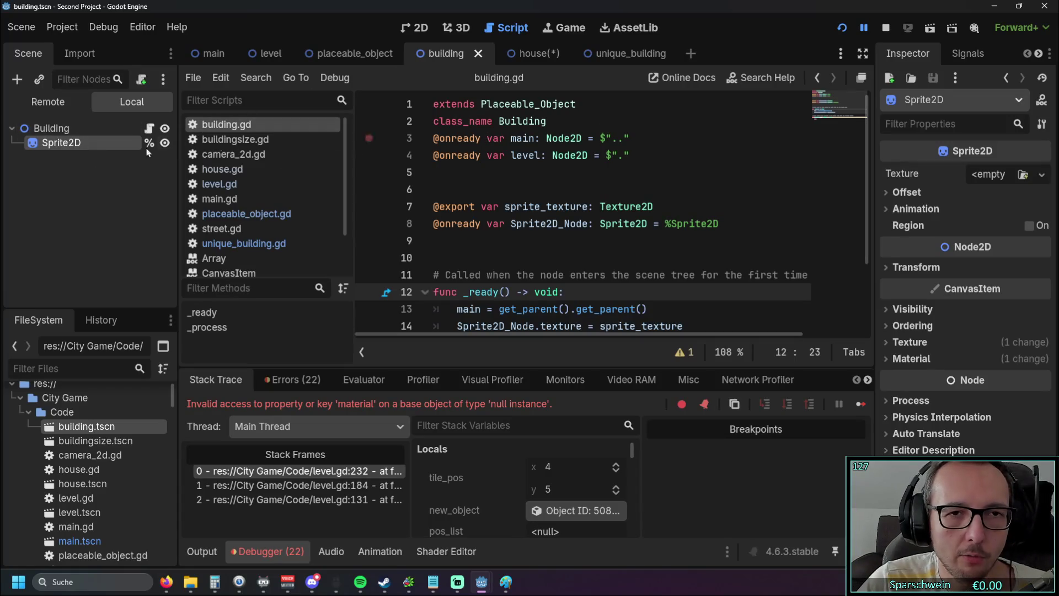
{"action": "left_click_drag", "start_coordinate": [690, 322], "coordinate": [541, 137]}
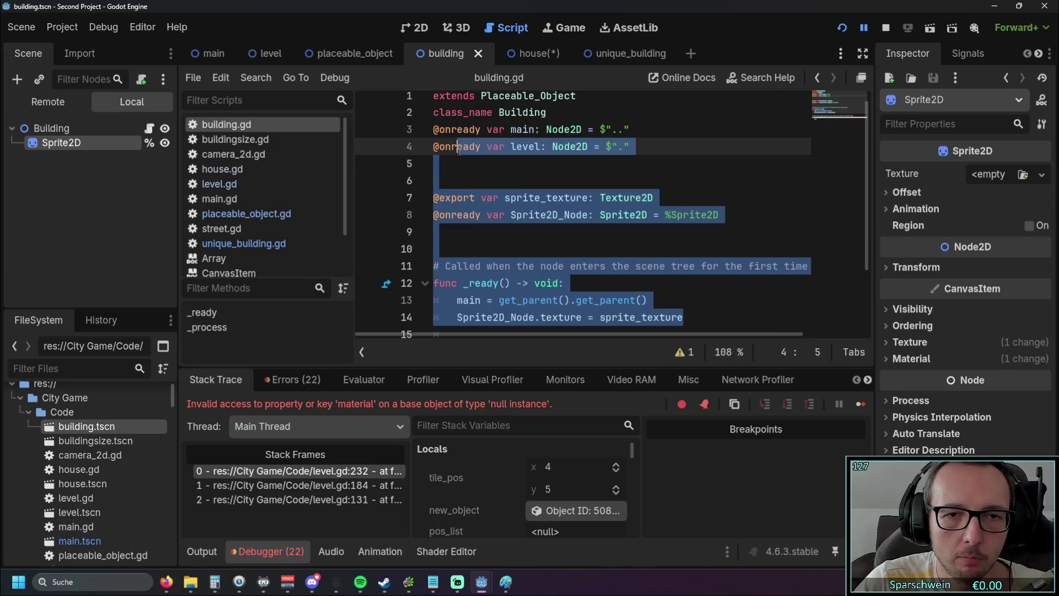
{"action": "left_click", "coordinate": [539, 172]}
{"action": "scroll", "coordinate": [566, 200], "scroll_direction": "down", "scroll_amount": 1}
{"action": "scroll", "coordinate": [565, 200], "scroll_direction": "up", "scroll_amount": 1}
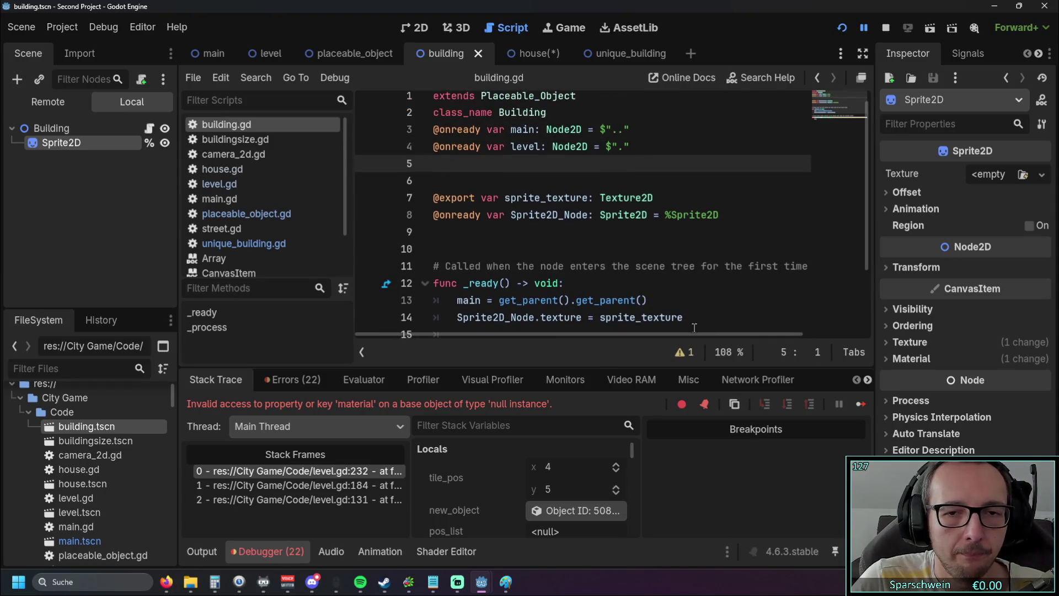
Inspect unique_building's variable declarations on lines 3–8
{"action": "left_click", "coordinate": [513, 54]}
{"action": "left_click", "coordinate": [611, 56]}
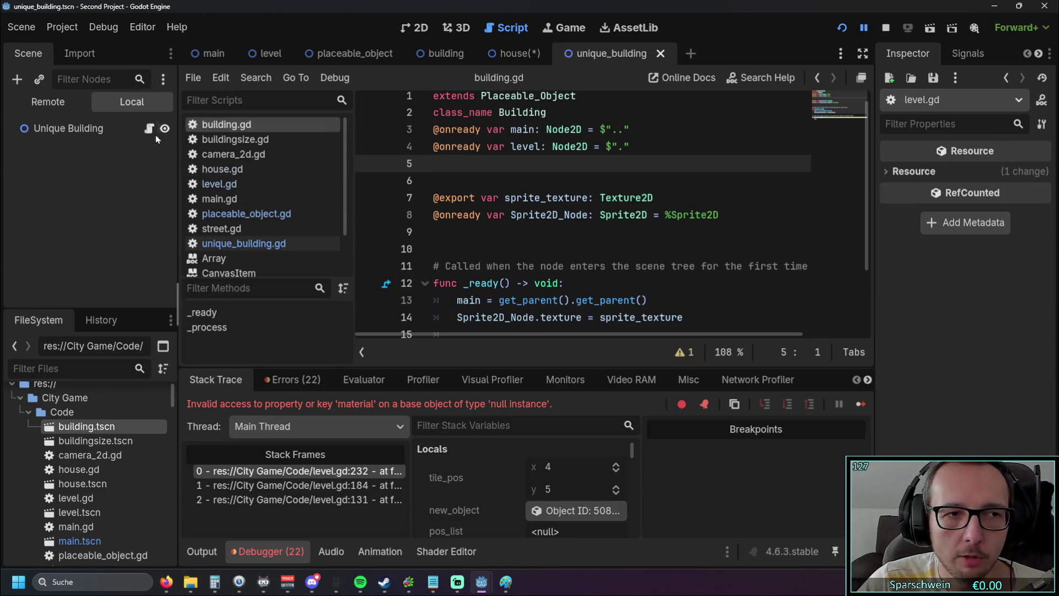
{"action": "scroll", "coordinate": [469, 144], "scroll_direction": "up", "scroll_amount": 1}
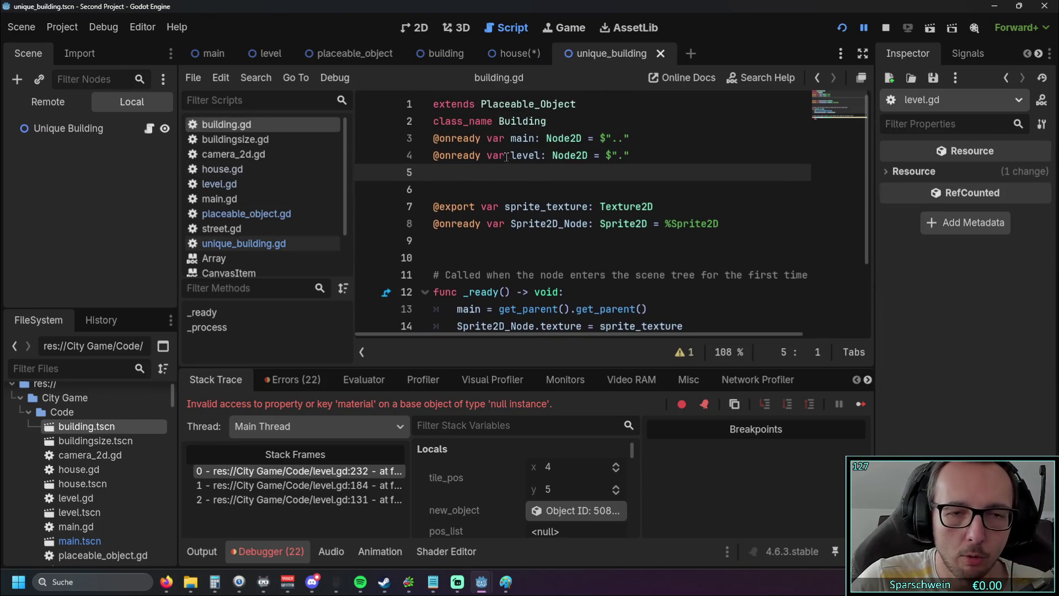
{"action": "mouse_move", "coordinate": [670, 248]}
{"action": "left_mouse_down"}
{"action": "mouse_move", "coordinate": [465, 137]}
{"action": "mouse_move", "coordinate": [424, 135]}
{"action": "left_mouse_up"}
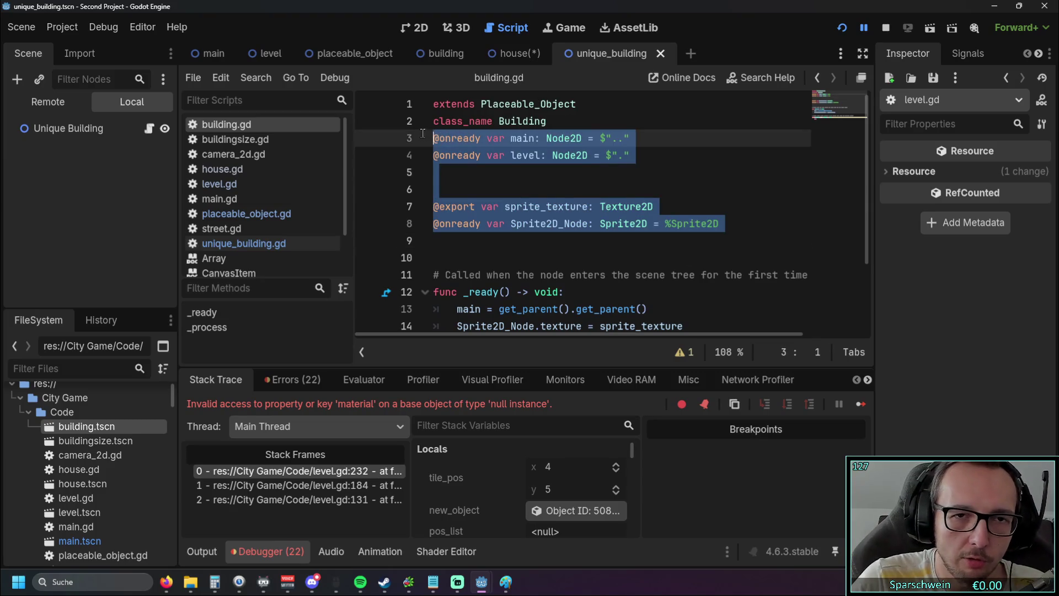
{"action": "left_click", "coordinate": [561, 177]}
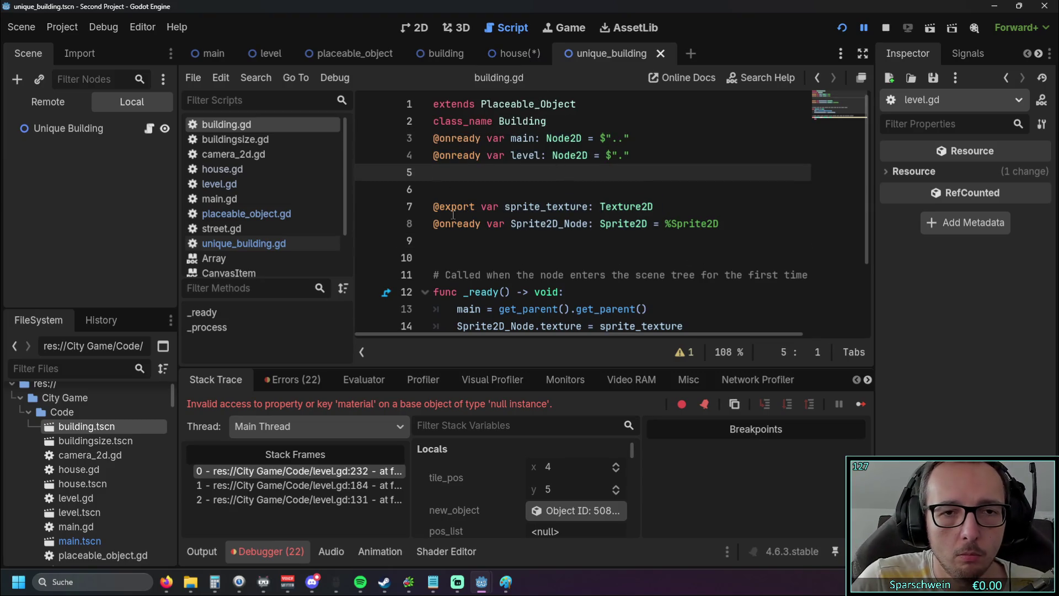
{"action": "left_click", "coordinate": [715, 223]}
{"action": "key", "text": "shift+Up"}
{"action": "key", "text": "shift+Up"}
{"action": "key", "text": "shift+Up"}
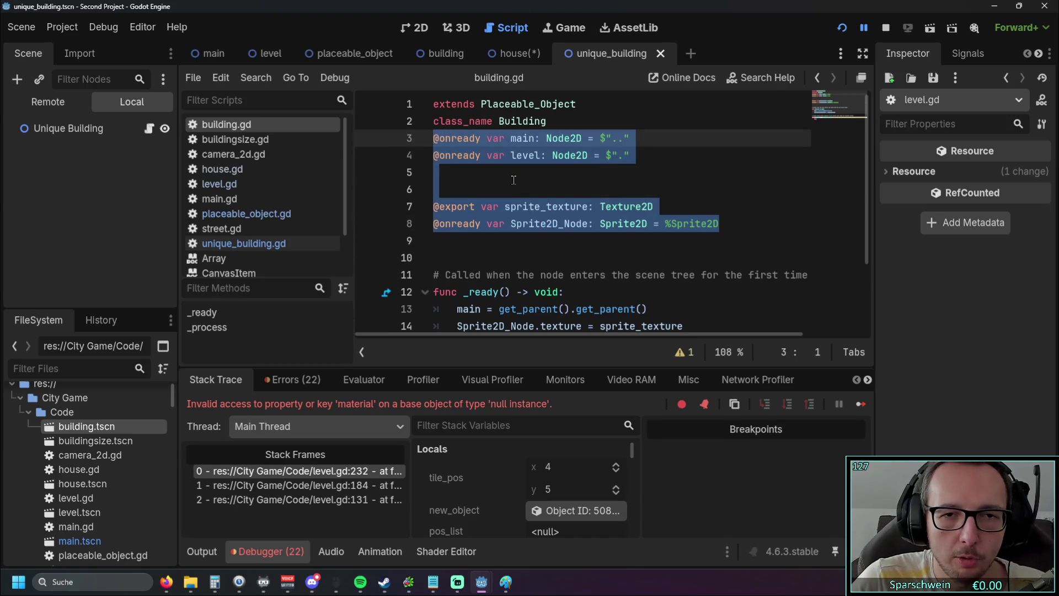
{"action": "left_click", "coordinate": [500, 185]}
{"action": "scroll", "coordinate": [526, 178], "scroll_direction": "down", "scroll_amount": 1}
{"action": "scroll", "coordinate": [526, 178], "scroll_direction": "up", "scroll_amount": 1}
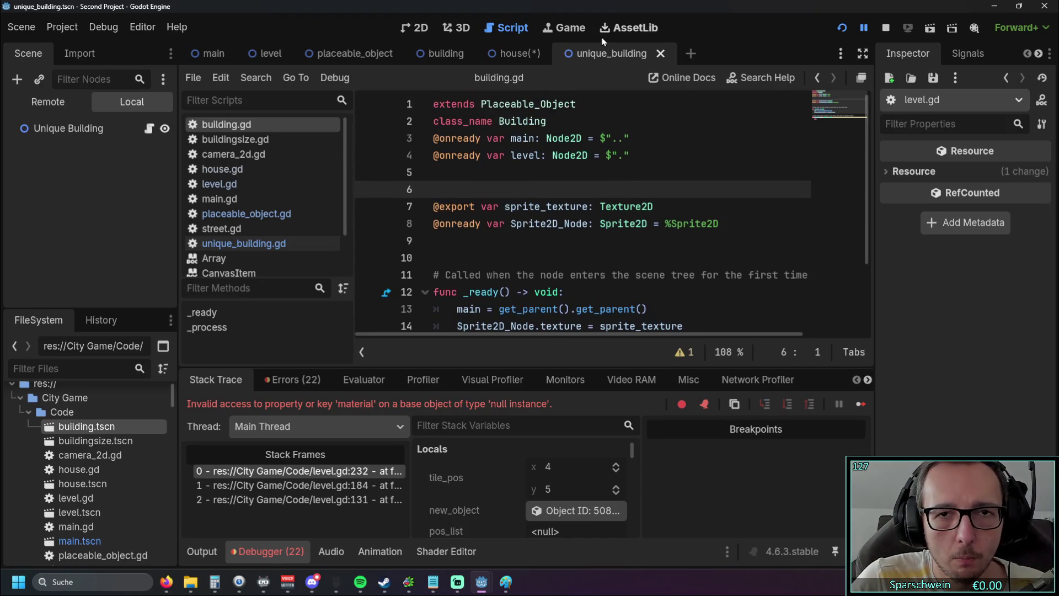
Return to the house scene and bring up house.gd in the script editor
{"action": "left_click", "coordinate": [513, 53]}
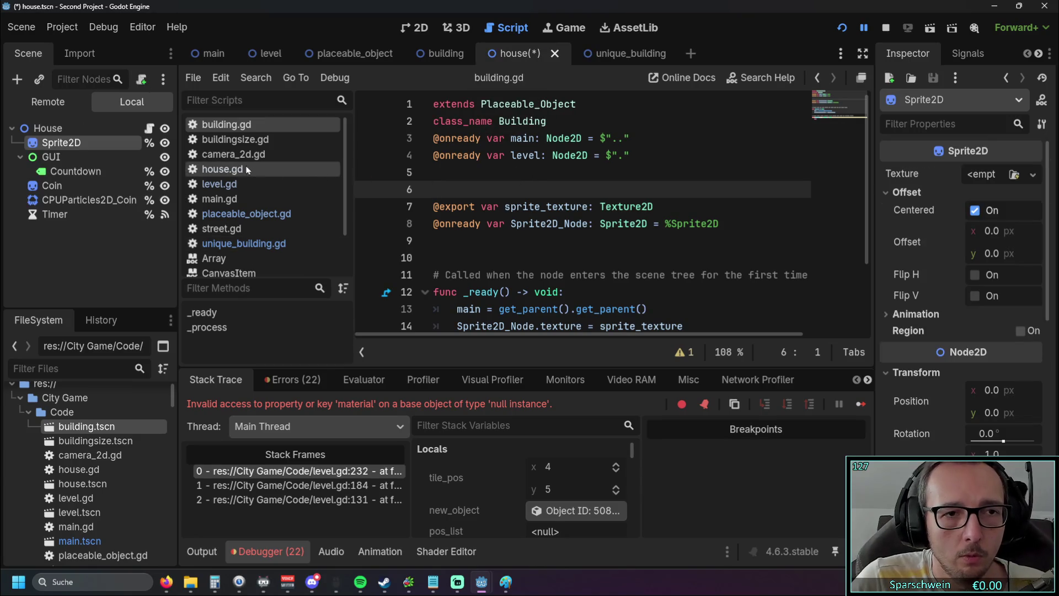
{"action": "scroll", "coordinate": [511, 188], "scroll_direction": "down", "scroll_amount": 3}
{"action": "scroll", "coordinate": [518, 177], "scroll_direction": "up", "scroll_amount": 3}
{"action": "scroll", "coordinate": [521, 182], "scroll_direction": "down", "scroll_amount": 3}
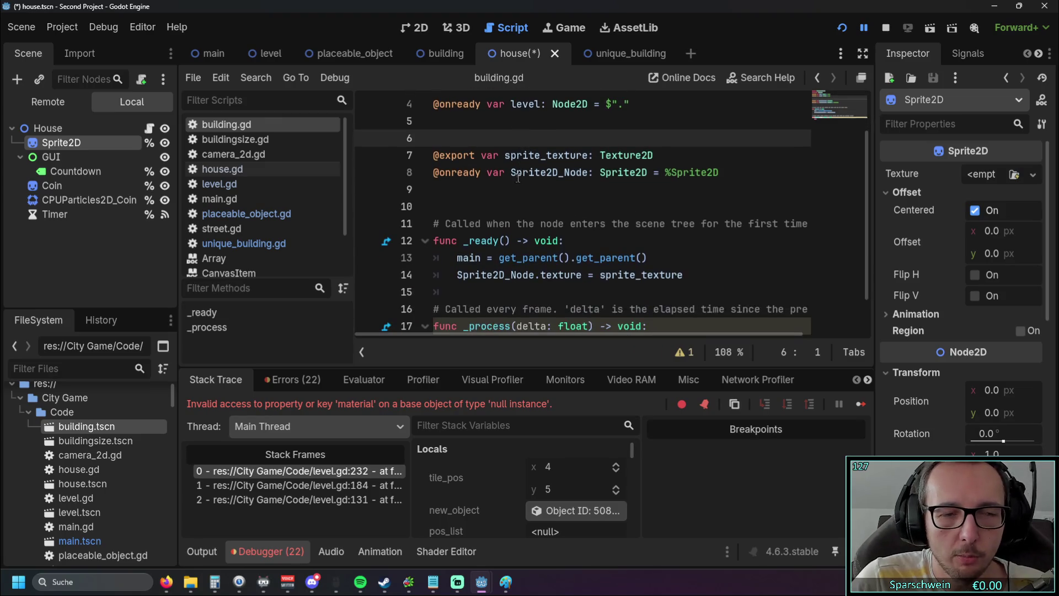
{"action": "scroll", "coordinate": [517, 177], "scroll_direction": "down", "scroll_amount": 3}
{"action": "scroll", "coordinate": [517, 176], "scroll_direction": "up", "scroll_amount": 3}
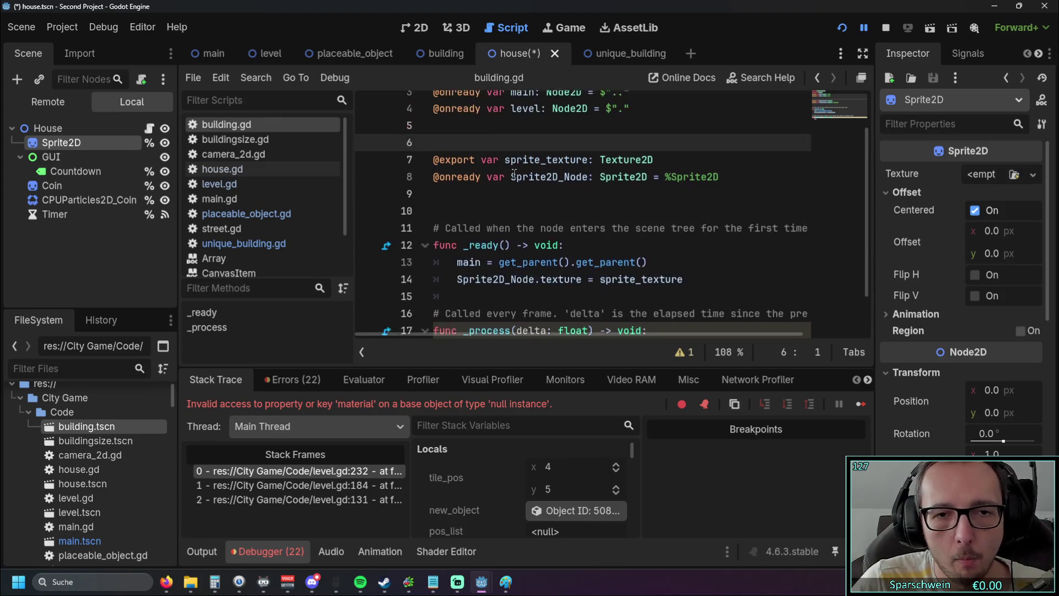
{"action": "left_click", "coordinate": [243, 168]}
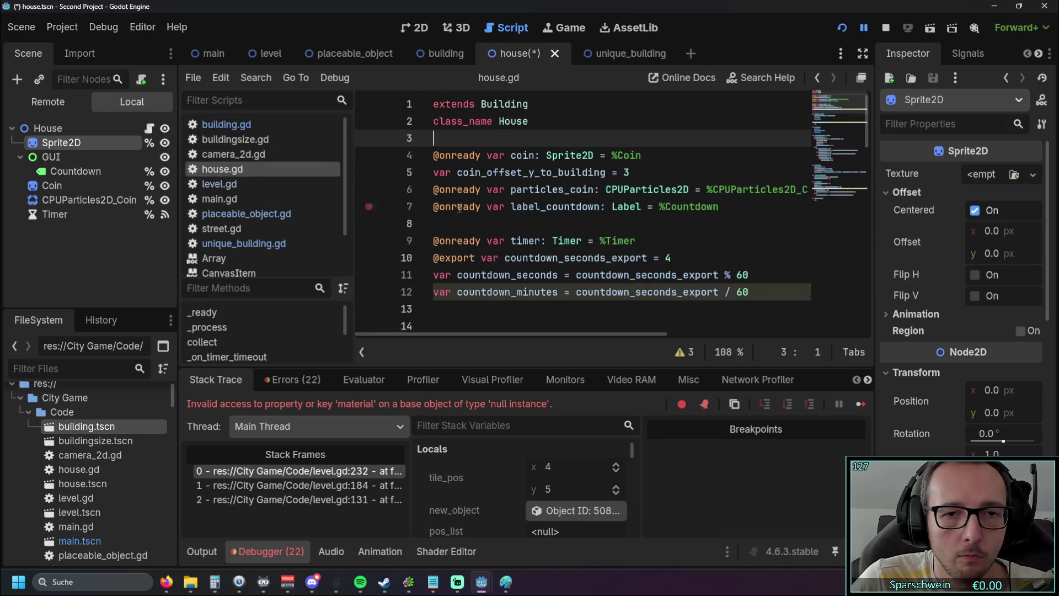
Delete the Sprite2D_Node.texture assignment line from house.gd's _ready
{"action": "scroll", "coordinate": [552, 215], "scroll_direction": "down", "scroll_amount": 4}
{"action": "scroll", "coordinate": [559, 217], "scroll_direction": "up", "scroll_amount": 1}
{"action": "left_click_drag", "start_coordinate": [694, 206], "coordinate": [359, 213]}
{"action": "key", "text": "ctrl+c"}
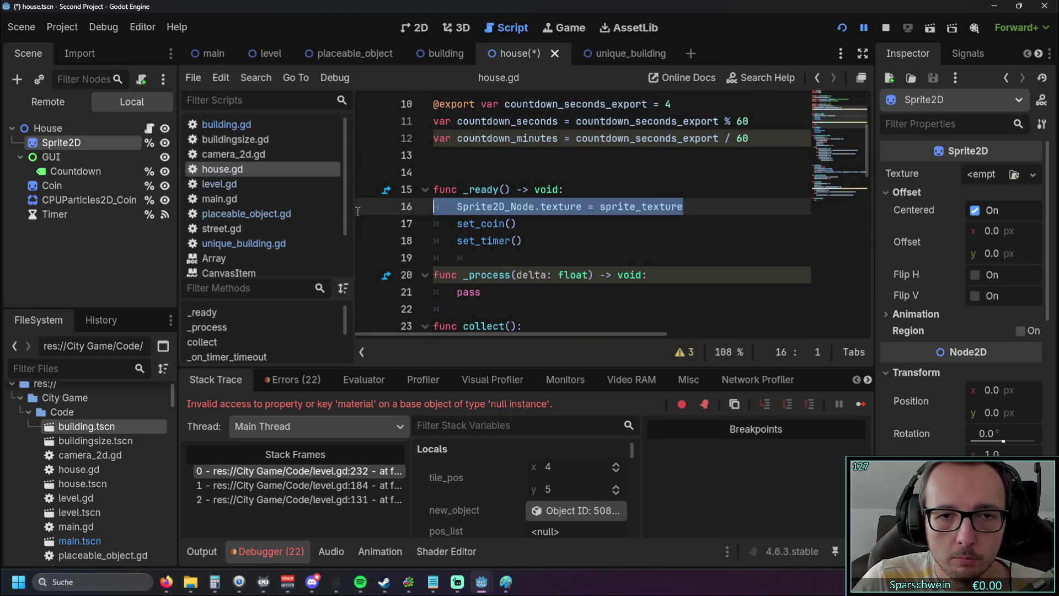
{"action": "key", "text": "BackSpace"}
{"action": "key", "text": "BackSpace"}
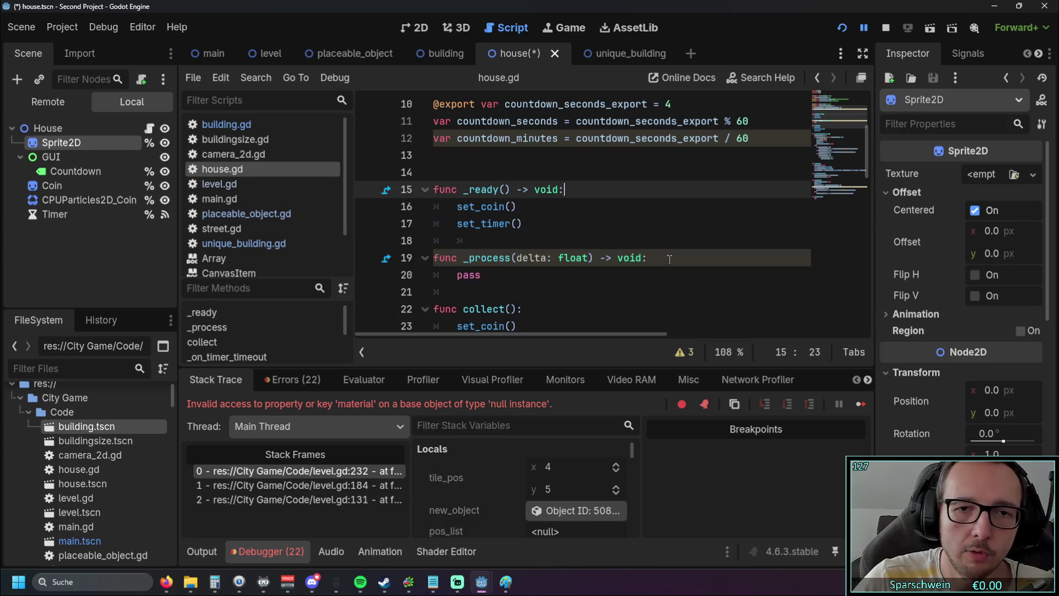
Test-run the game: place a house, collect its coins, then close the game window
{"action": "left_click", "coordinate": [840, 29]}
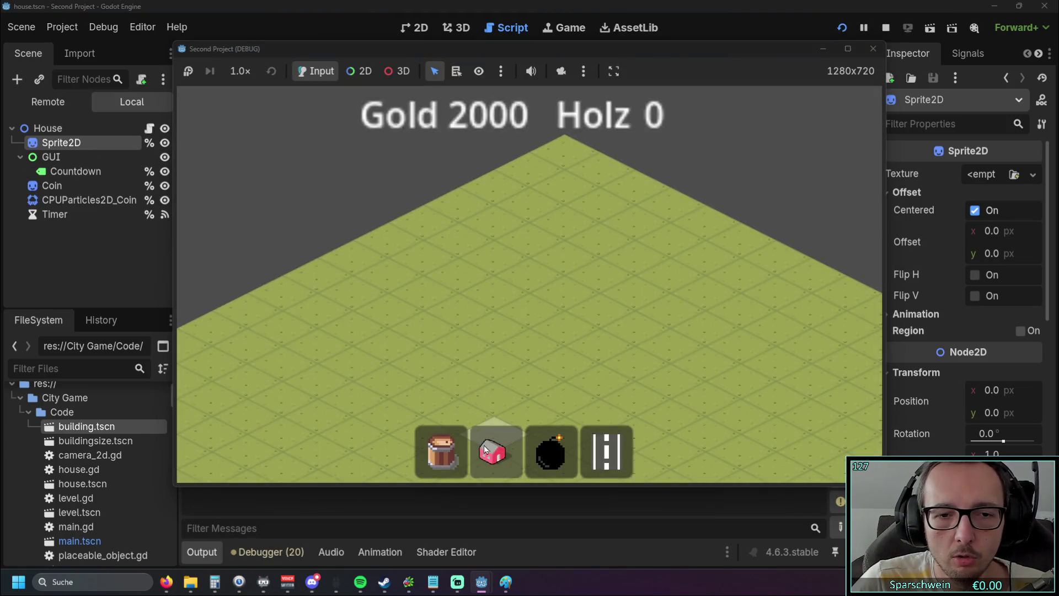
{"action": "left_click", "coordinate": [493, 452]}
{"action": "left_click", "coordinate": [527, 308]}
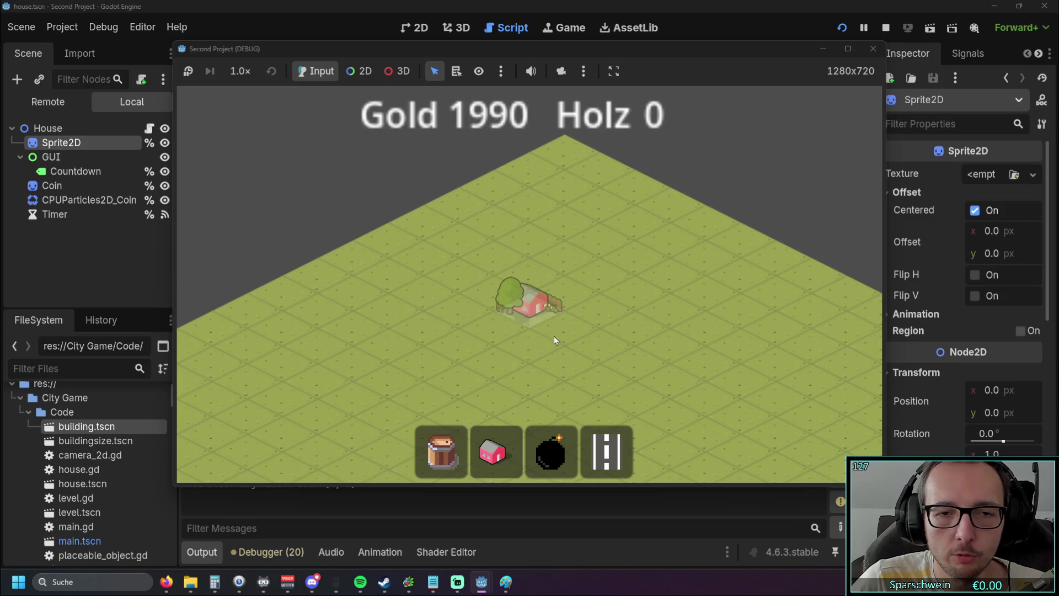
{"action": "left_click", "coordinate": [527, 309]}
{"action": "left_click", "coordinate": [527, 316]}
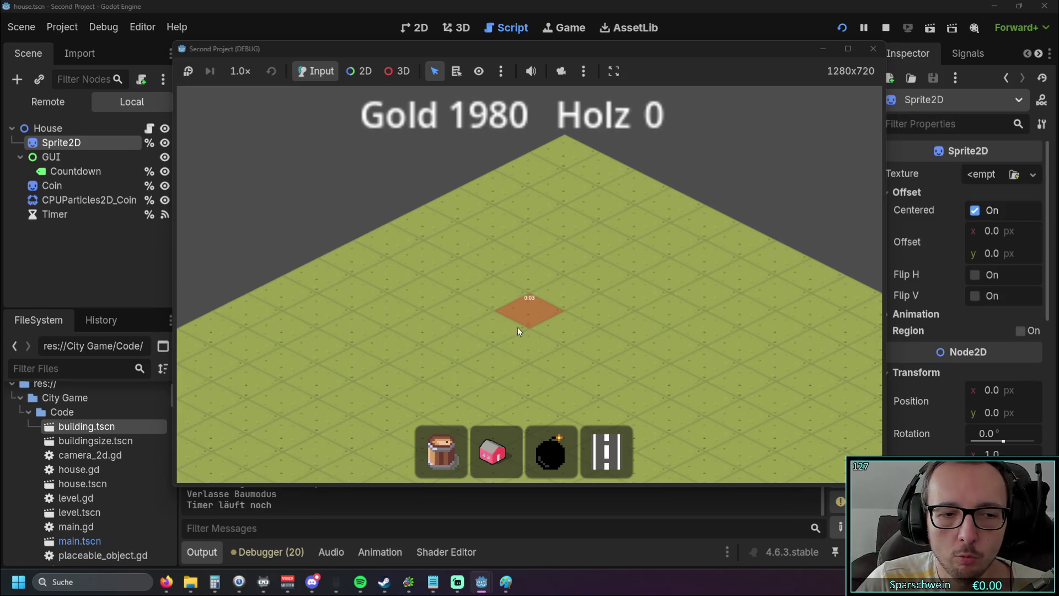
{"action": "left_click", "coordinate": [527, 315]}
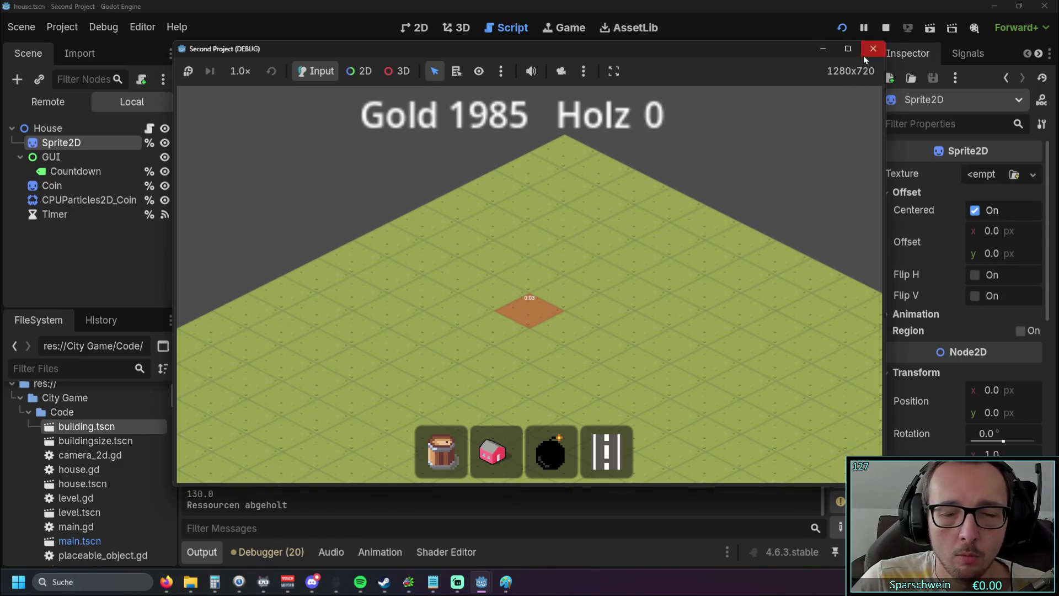
{"action": "left_click", "coordinate": [864, 56]}
{"action": "left_click", "coordinate": [586, 225]}
{"action": "scroll", "coordinate": [587, 226], "scroll_direction": "up", "scroll_amount": 1}
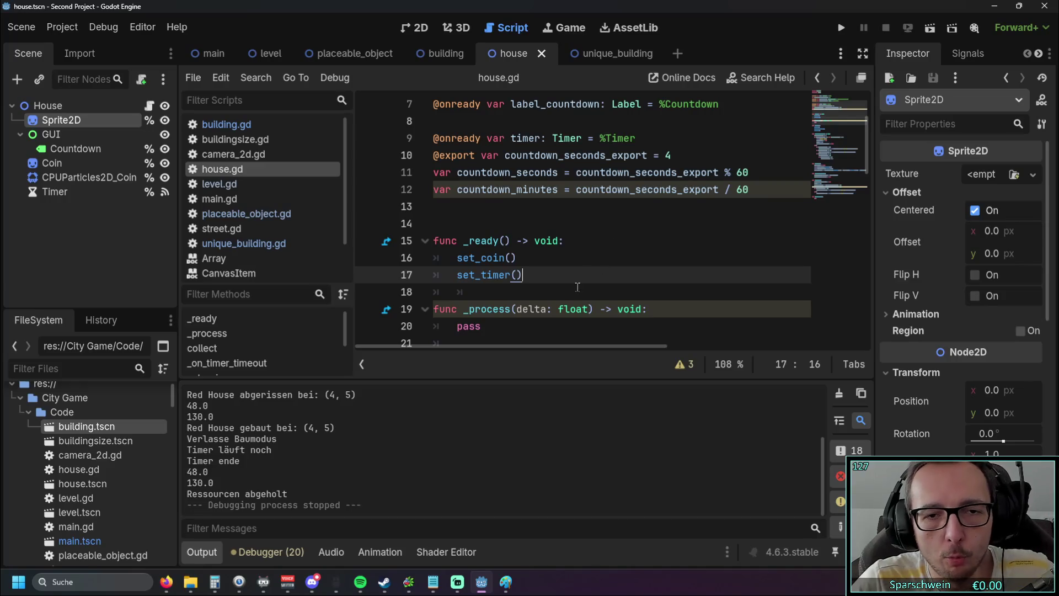
Paste 'Sprite2D_Node.texture = sprite_texture' at the top of _ready, above set_coin()
{"action": "key", "text": "Up"}
{"action": "key", "text": "ctrl+v"}
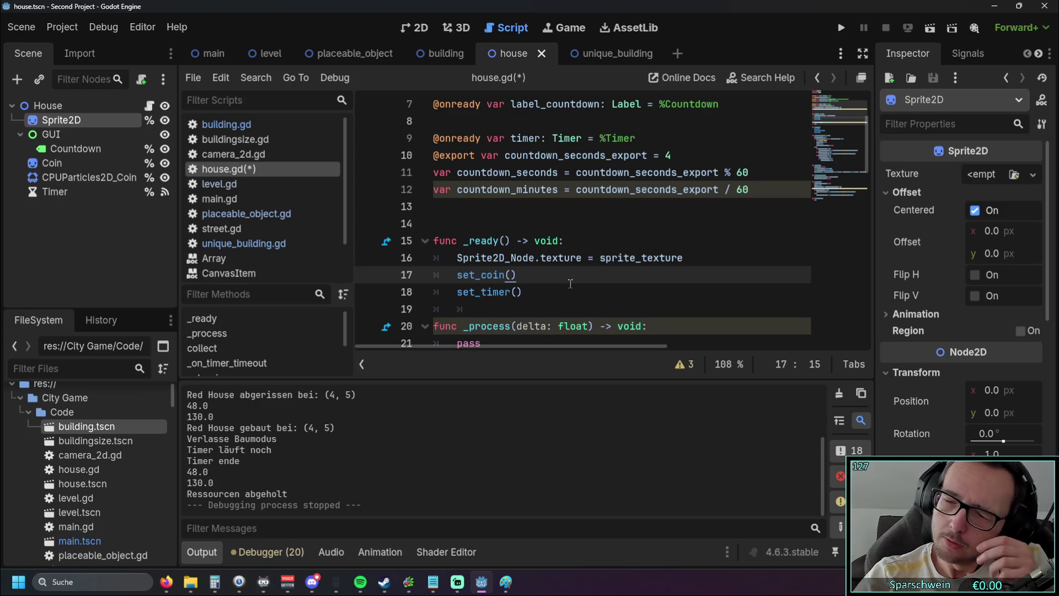
{"action": "scroll", "coordinate": [568, 281], "scroll_direction": "down", "scroll_amount": 6}
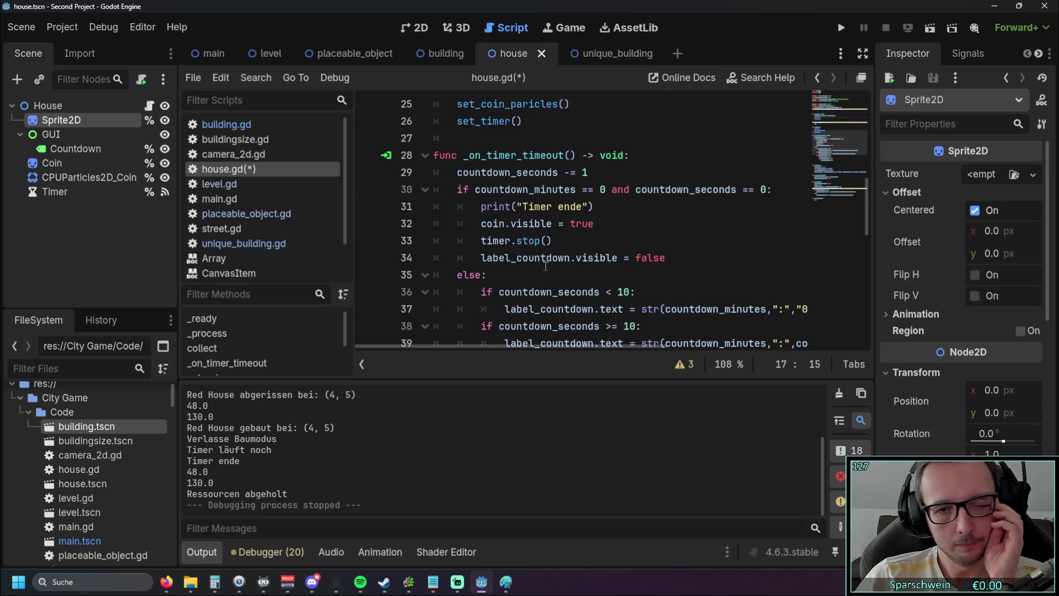
{"action": "scroll", "coordinate": [546, 267], "scroll_direction": "down", "scroll_amount": 6}
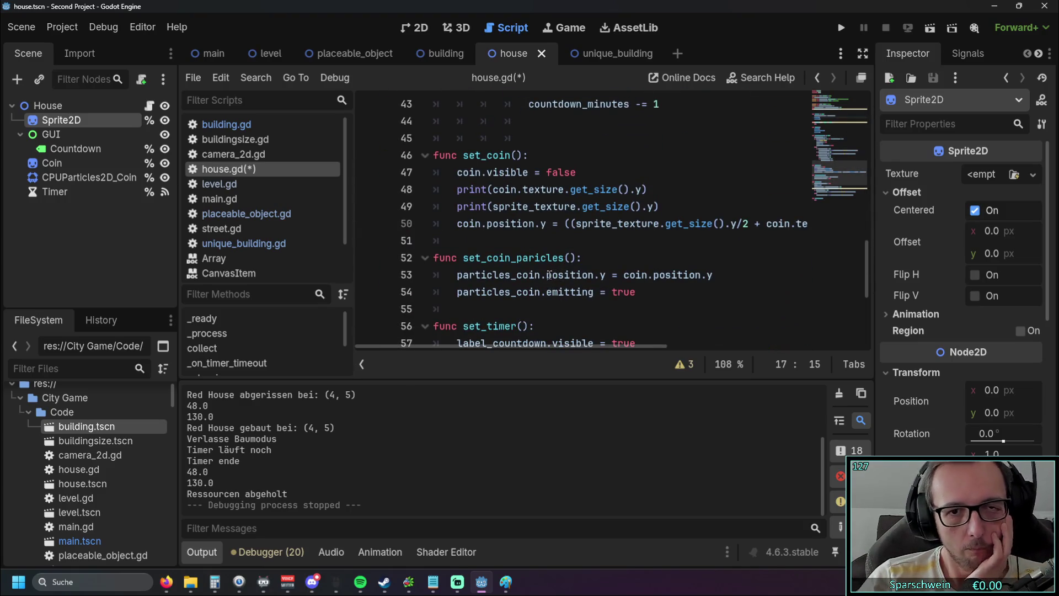
{"action": "scroll", "coordinate": [544, 264], "scroll_direction": "up", "scroll_amount": 14}
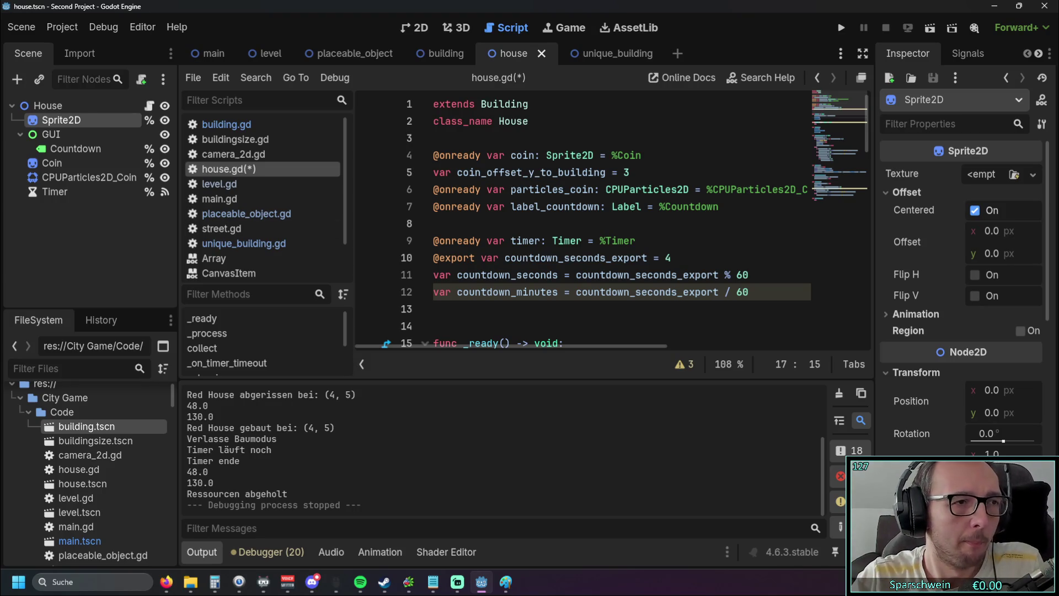
{"action": "key", "text": "alt+Tab"}
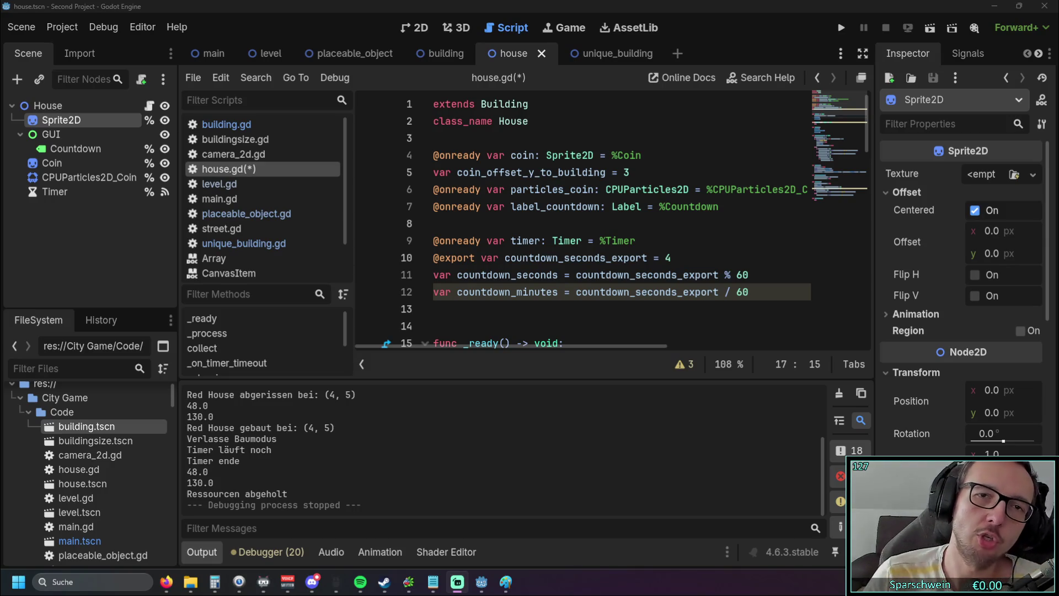
Compare the unique_building, building and house scenes while reviewing house.gd
{"action": "left_click", "coordinate": [612, 53]}
{"action": "left_click", "coordinate": [508, 54]}
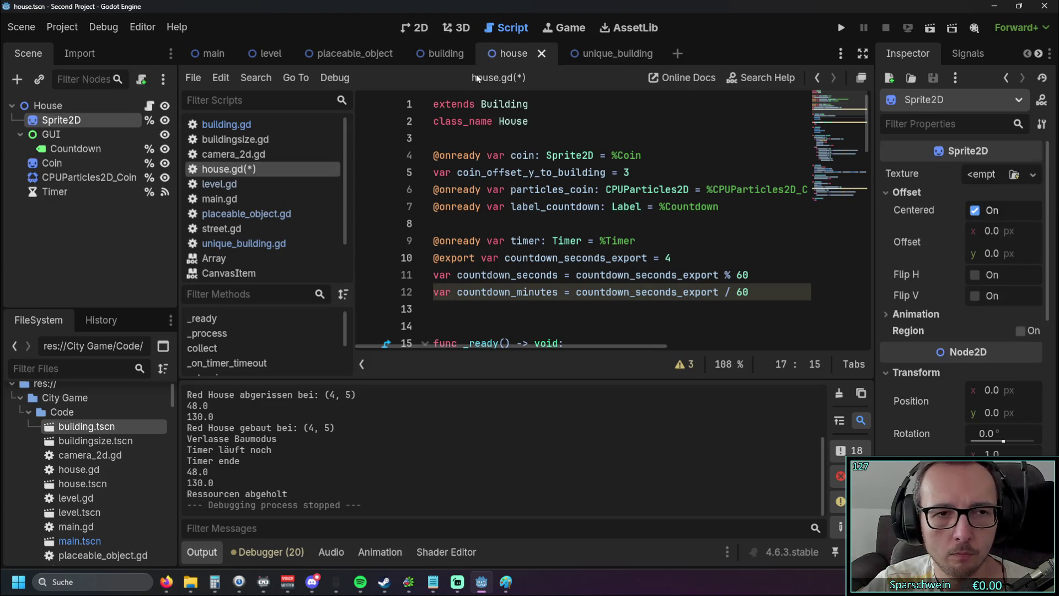
{"action": "scroll", "coordinate": [331, 154], "scroll_direction": "down", "scroll_amount": 2}
{"action": "scroll", "coordinate": [331, 155], "scroll_direction": "up", "scroll_amount": 2}
{"action": "left_click", "coordinate": [429, 54]}
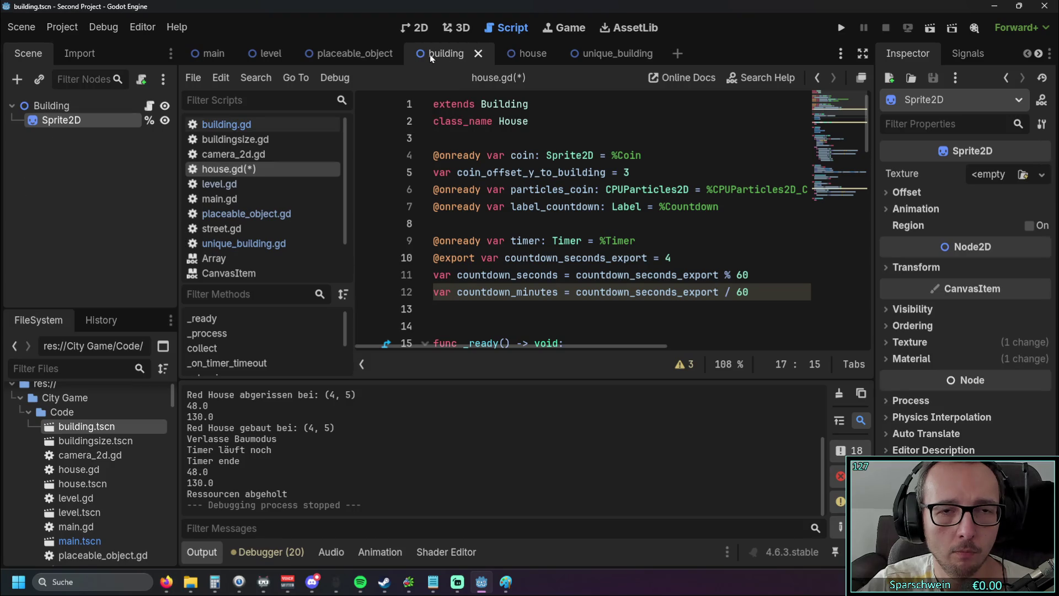
{"action": "left_click", "coordinate": [517, 55]}
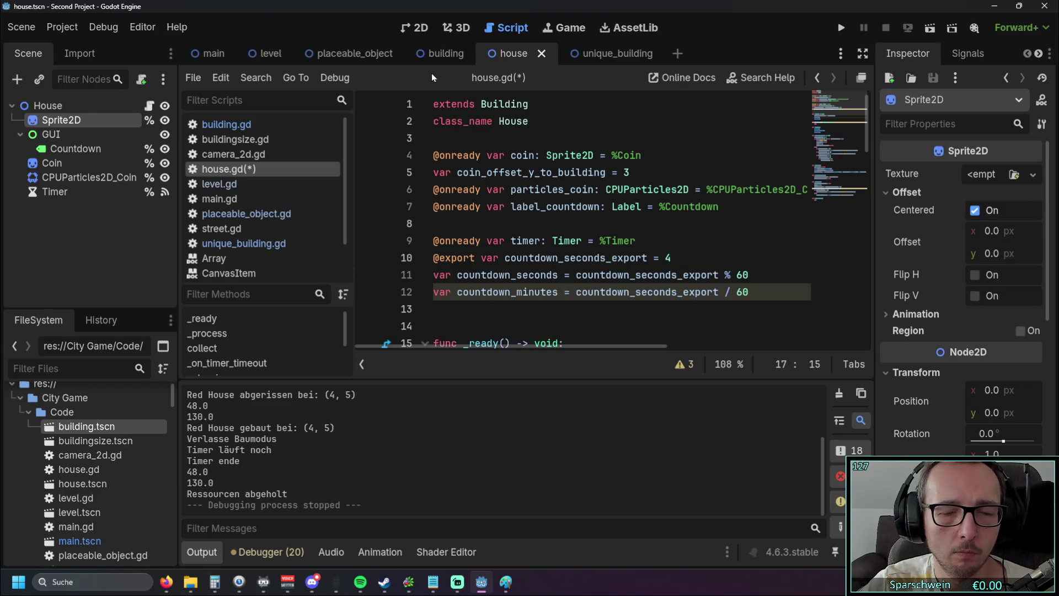
{"action": "scroll", "coordinate": [409, 168], "scroll_direction": "down", "scroll_amount": 3}
{"action": "scroll", "coordinate": [409, 168], "scroll_direction": "down", "scroll_amount": 2}
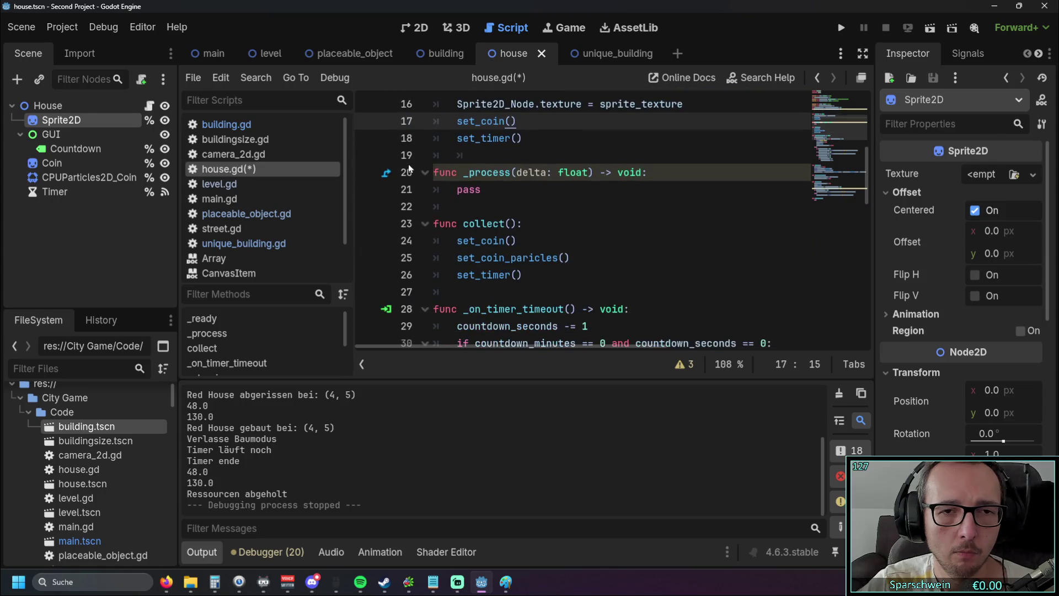
{"action": "scroll", "coordinate": [409, 168], "scroll_direction": "up", "scroll_amount": 3}
{"action": "scroll", "coordinate": [409, 168], "scroll_direction": "down", "scroll_amount": 1}
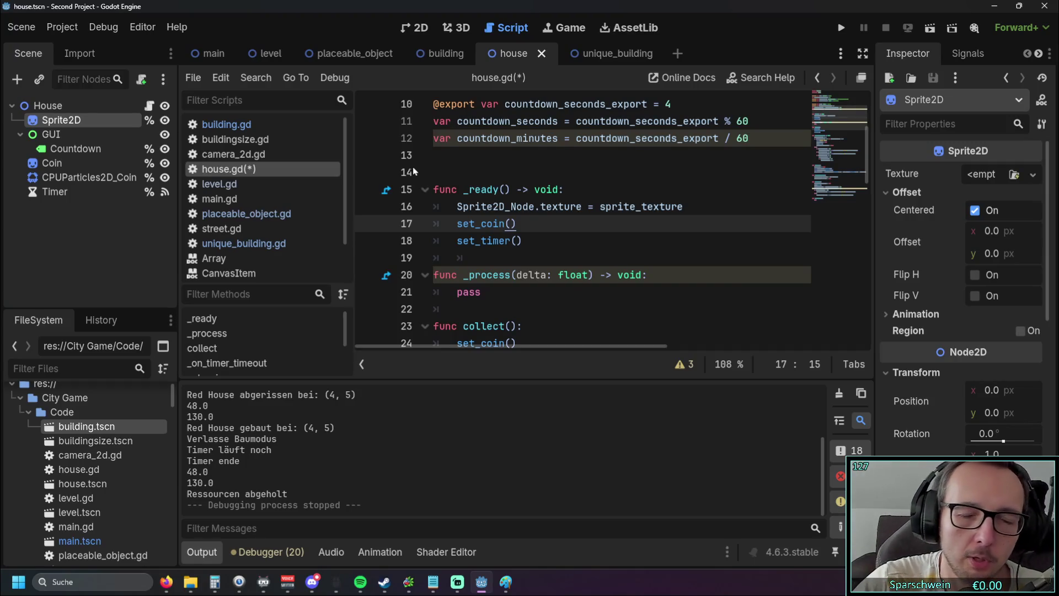
{"action": "left_click", "coordinate": [444, 53]}
{"action": "left_click", "coordinate": [516, 52]}
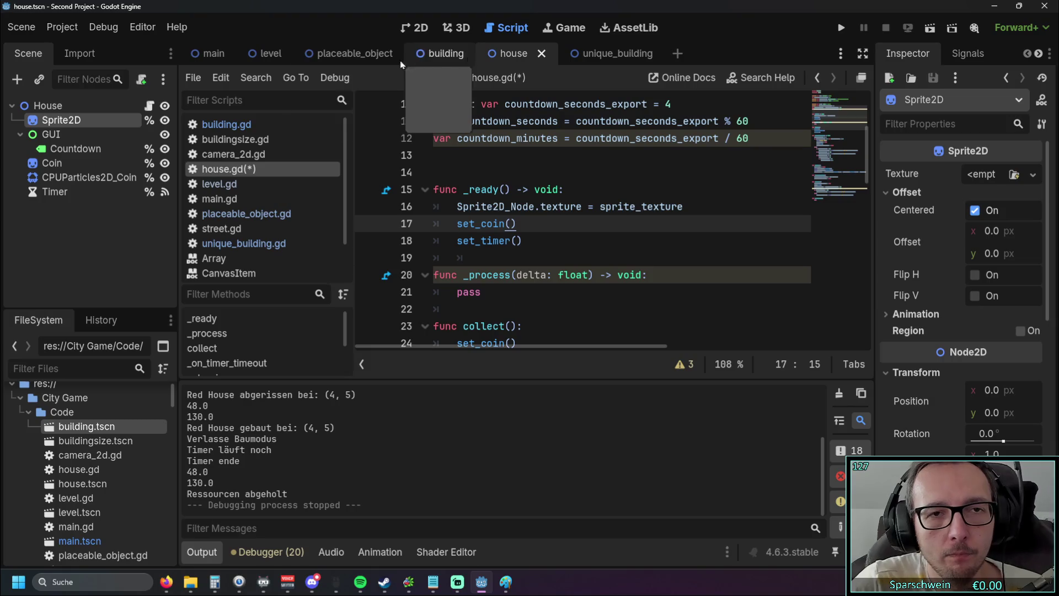
Narrow the script list and hide the Output log to widen the code view
{"action": "left_click_drag", "start_coordinate": [357, 170], "coordinate": [342, 169]}
{"action": "left_click", "coordinate": [201, 558]}
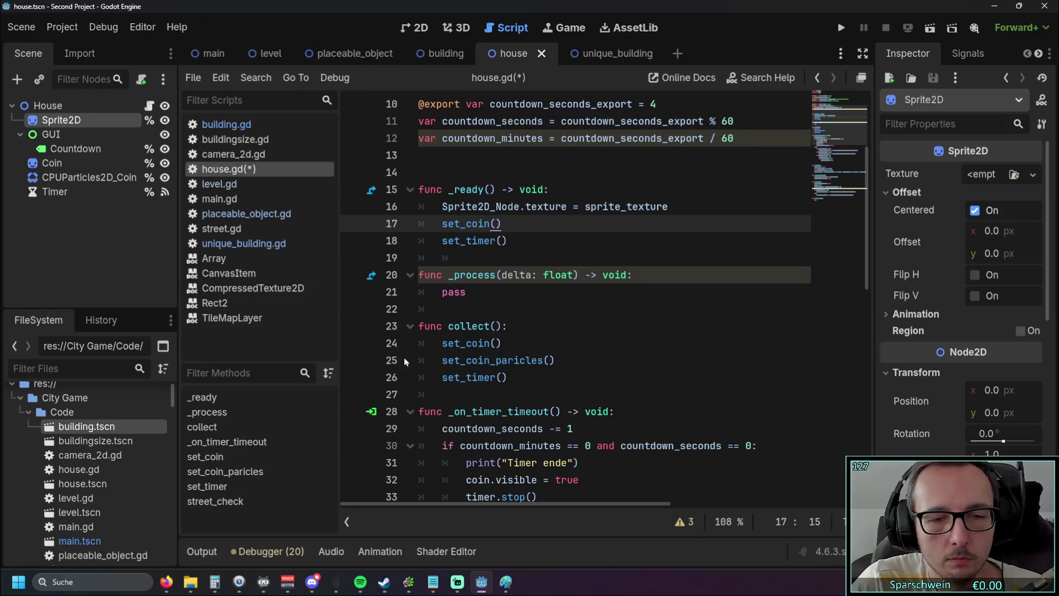
{"action": "scroll", "coordinate": [412, 338], "scroll_direction": "up", "scroll_amount": 1}
{"action": "scroll", "coordinate": [412, 337], "scroll_direction": "down", "scroll_amount": 1}
{"action": "left_click_drag", "start_coordinate": [339, 337], "coordinate": [339, 337]}
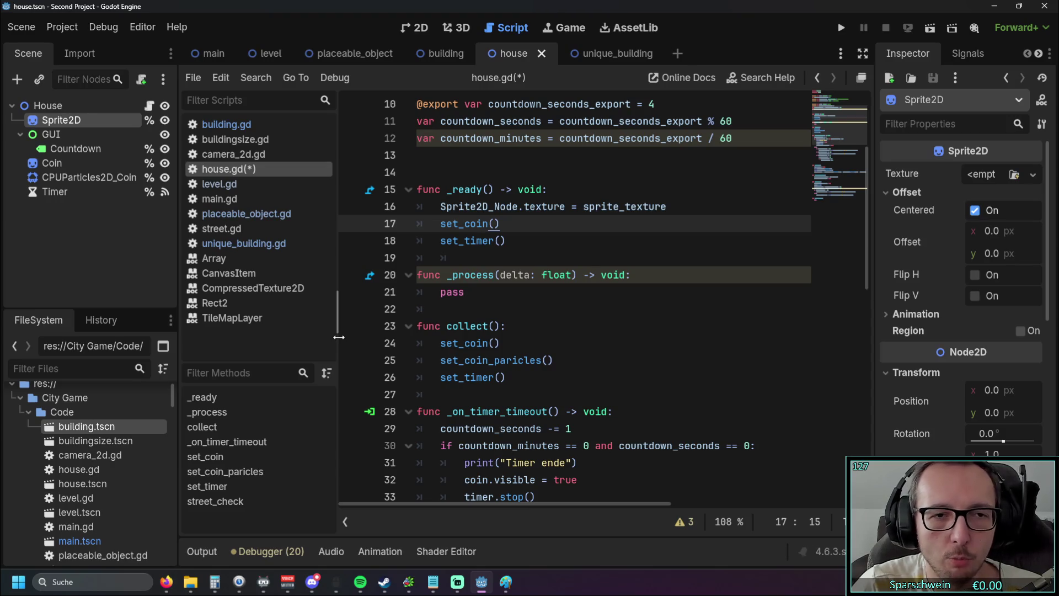
Check level.gd and house.gd, then bring up the building scene
{"action": "left_click", "coordinate": [438, 53]}
{"action": "left_click", "coordinate": [507, 55]}
{"action": "left_click", "coordinate": [238, 183]}
{"action": "left_click", "coordinate": [236, 170]}
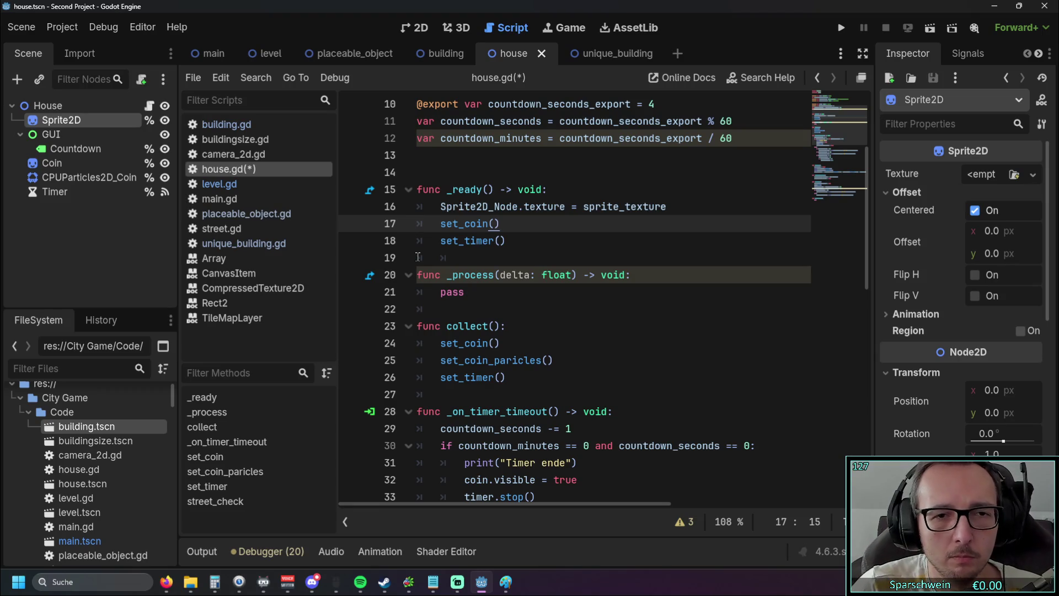
{"action": "left_click", "coordinate": [426, 58]}
{"action": "left_click", "coordinate": [514, 53]}
{"action": "left_click", "coordinate": [422, 54]}
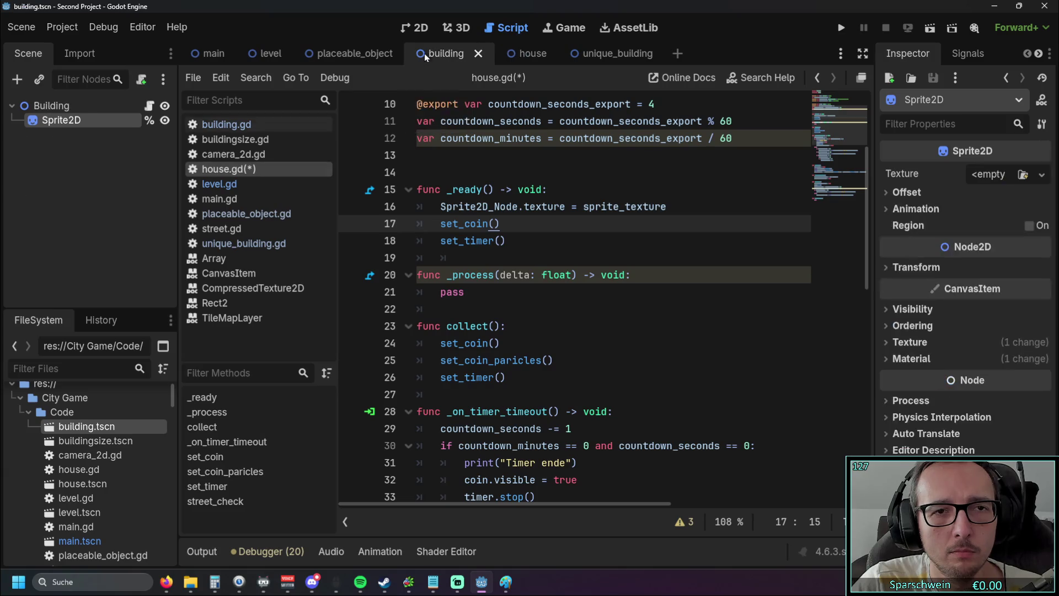
In the placeable_object scene, read placeable_object.gd and then building.gd
{"action": "left_click", "coordinate": [351, 54]}
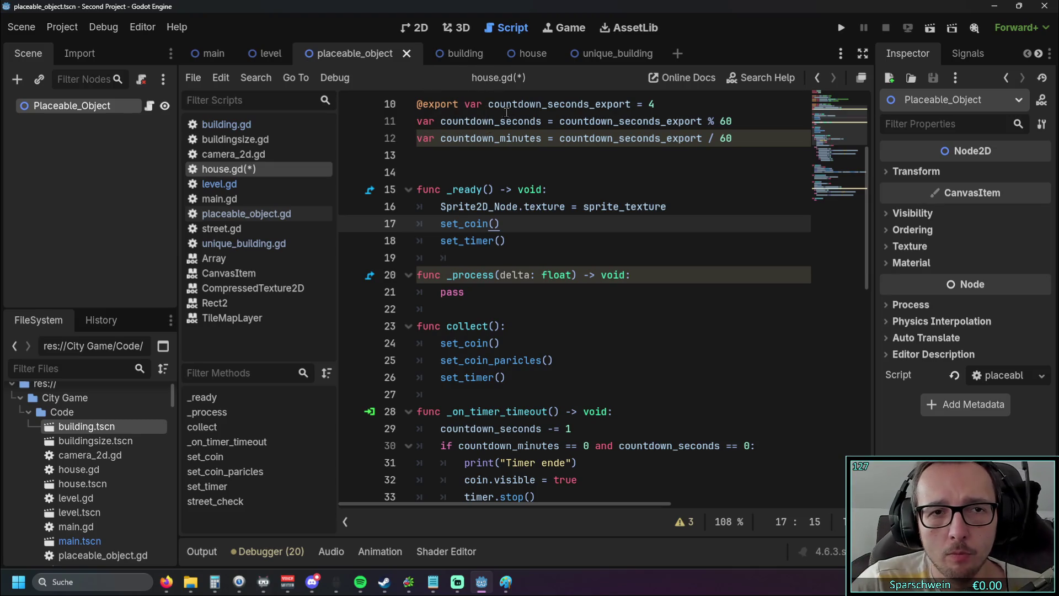
{"action": "scroll", "coordinate": [456, 94], "scroll_direction": "up", "scroll_amount": 3}
{"action": "scroll", "coordinate": [449, 94], "scroll_direction": "down", "scroll_amount": 1}
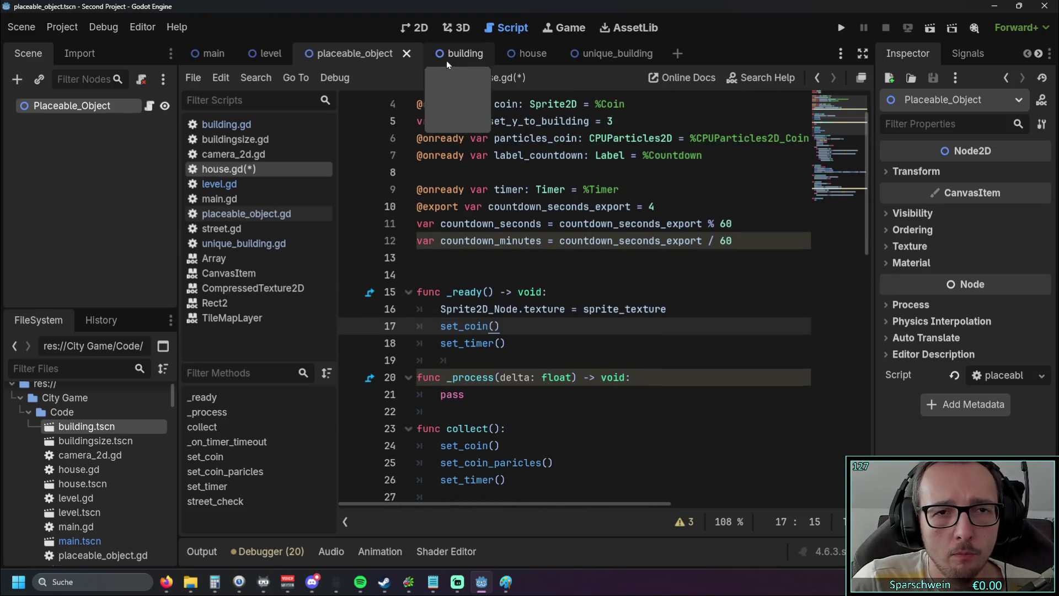
{"action": "left_click", "coordinate": [267, 214]}
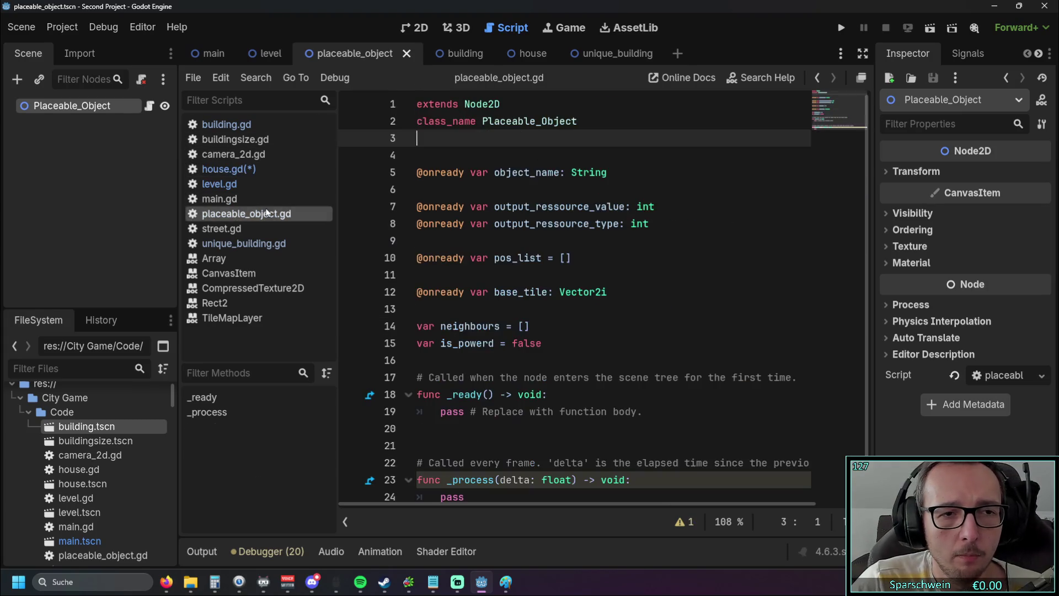
{"action": "scroll", "coordinate": [402, 217], "scroll_direction": "down", "scroll_amount": 1}
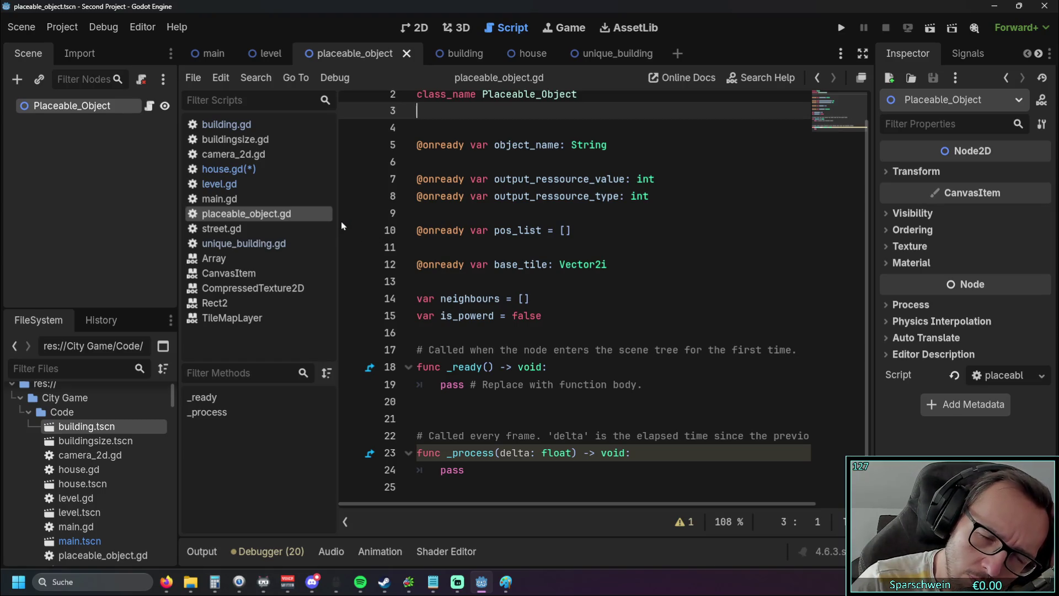
{"action": "left_click", "coordinate": [259, 125]}
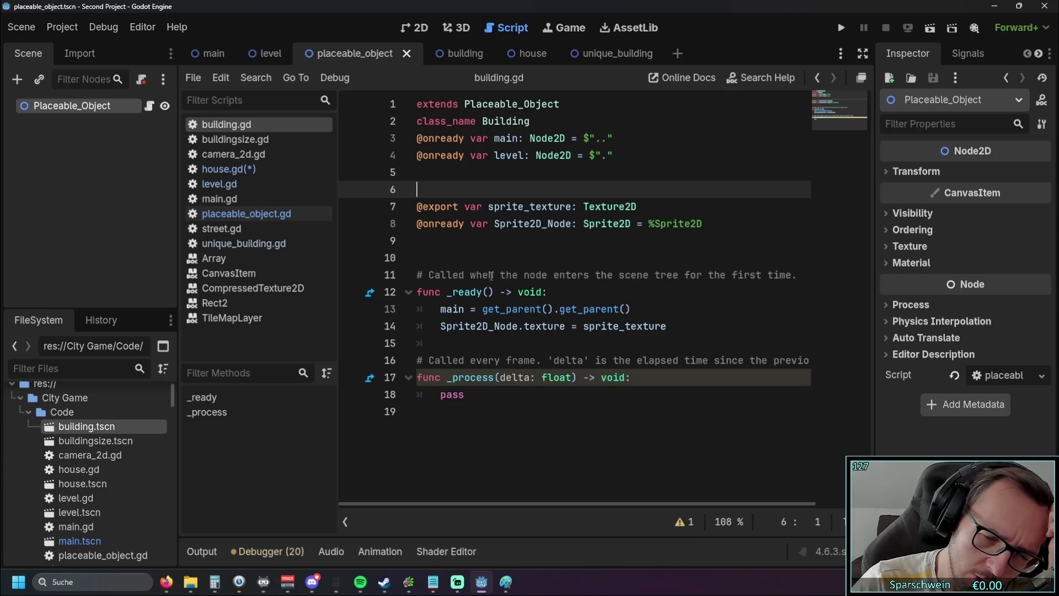
Delete the main = get_parent().get_parent() line and its leftover blank line
{"action": "left_click_drag", "start_coordinate": [639, 310], "coordinate": [395, 310]}
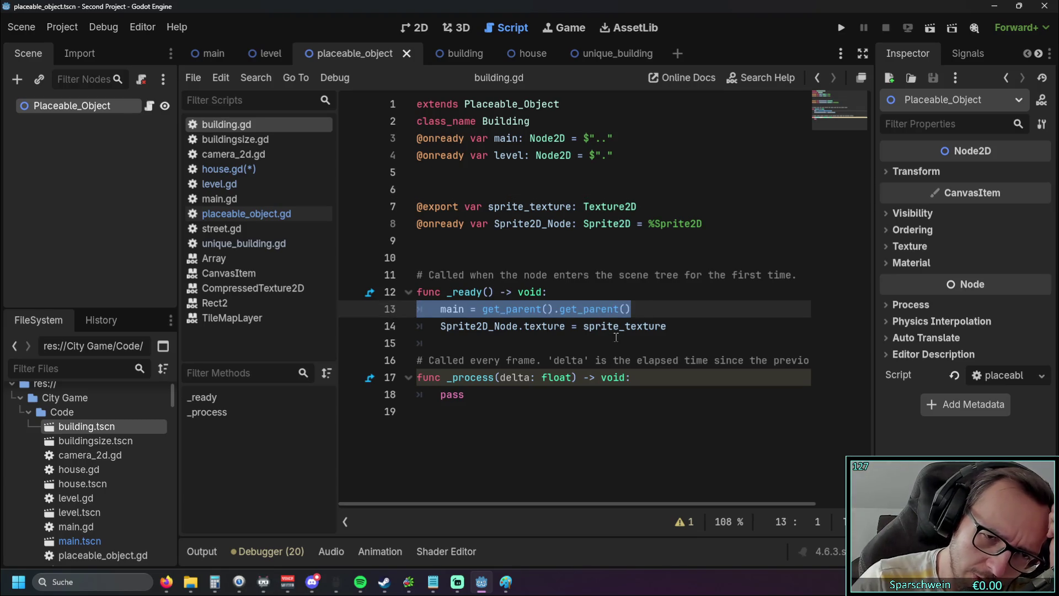
{"action": "key", "text": "ctrl+k"}
{"action": "key", "text": "Down"}
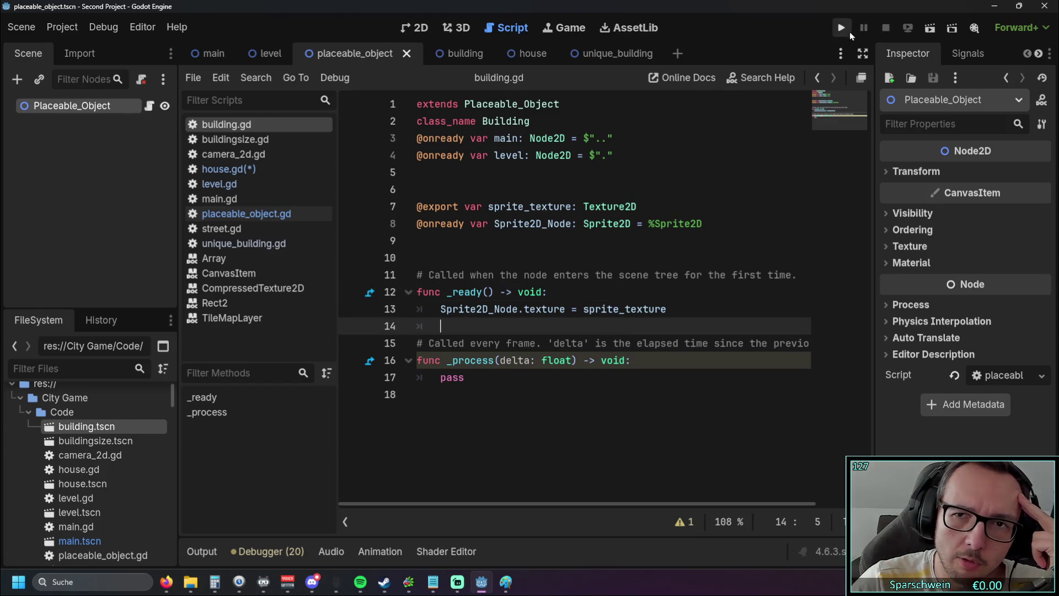
Run the game, build four red houses and collect coins from two of them
{"action": "left_click", "coordinate": [842, 29]}
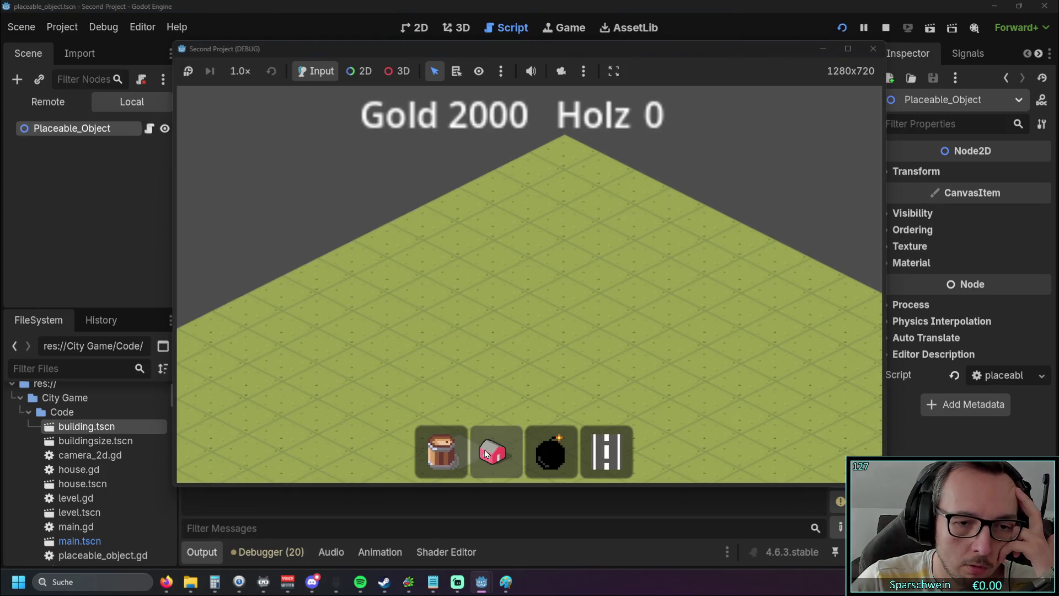
{"action": "left_click", "coordinate": [496, 451]}
{"action": "left_click", "coordinate": [492, 349]}
{"action": "left_click", "coordinate": [529, 334]}
{"action": "left_click", "coordinate": [563, 315]}
{"action": "left_click", "coordinate": [600, 298]}
{"action": "right_click", "coordinate": [634, 364]}
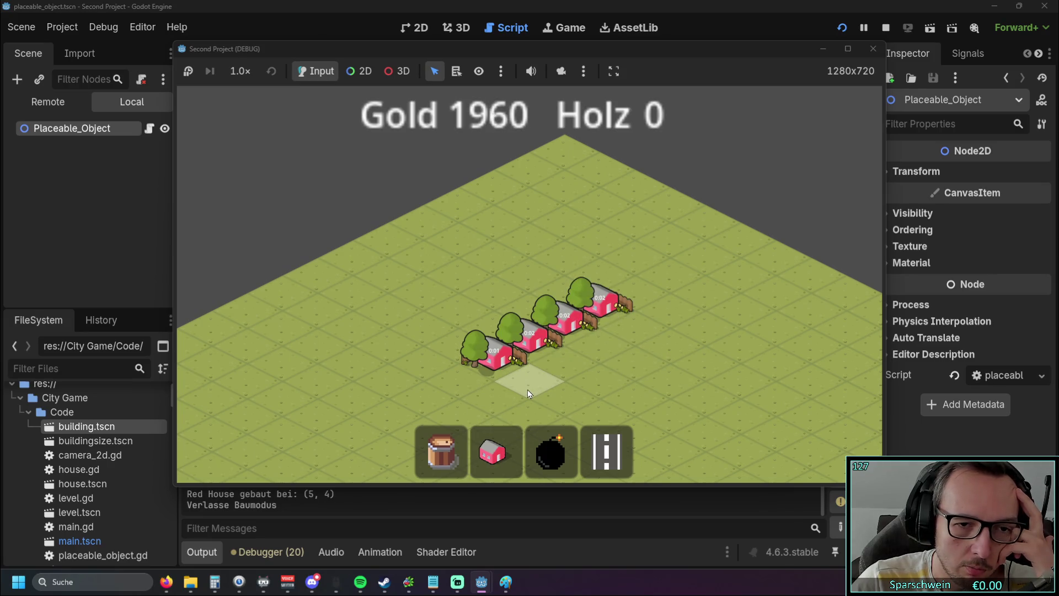
{"action": "left_click", "coordinate": [486, 343]}
{"action": "left_click", "coordinate": [567, 327]}
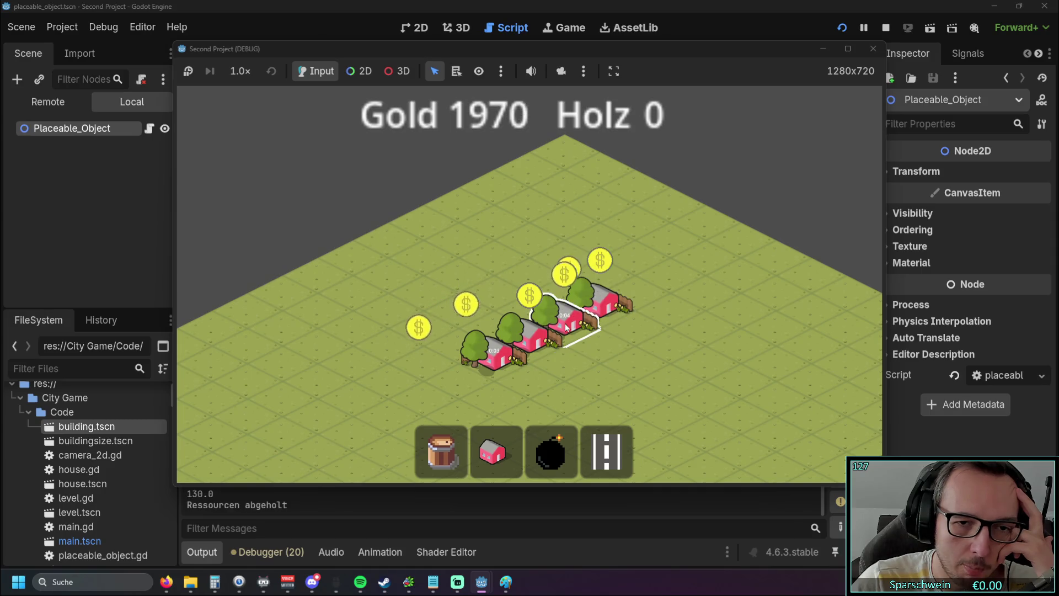
{"action": "left_click", "coordinate": [501, 435]}
{"action": "right_click", "coordinate": [504, 361]}
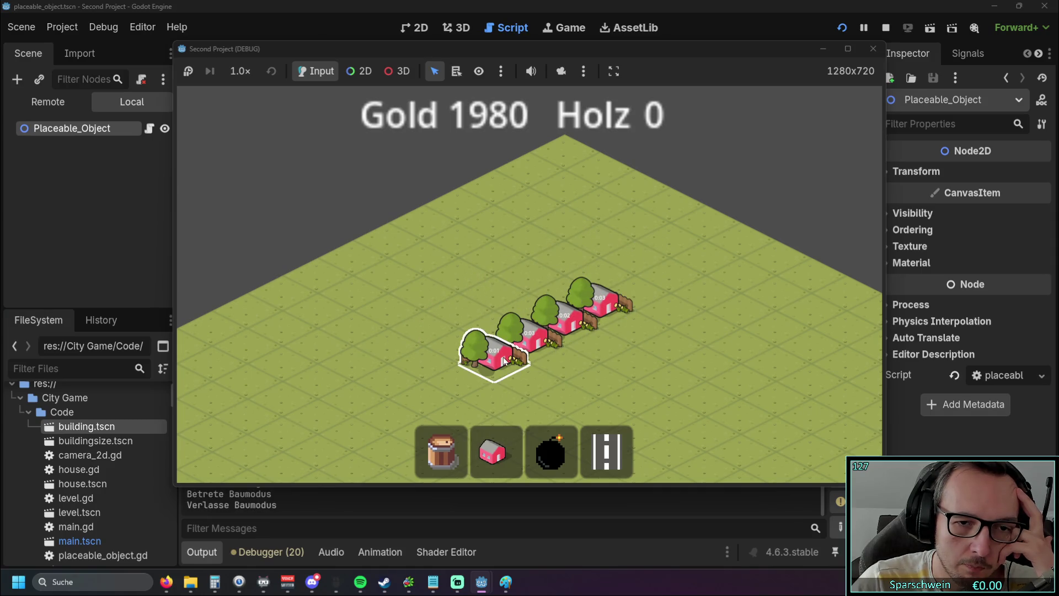
Demolish the red houses with the bomb tool, then stop the game
{"action": "left_click", "coordinate": [551, 451]}
{"action": "left_click", "coordinate": [501, 359]}
{"action": "left_click", "coordinate": [565, 320]}
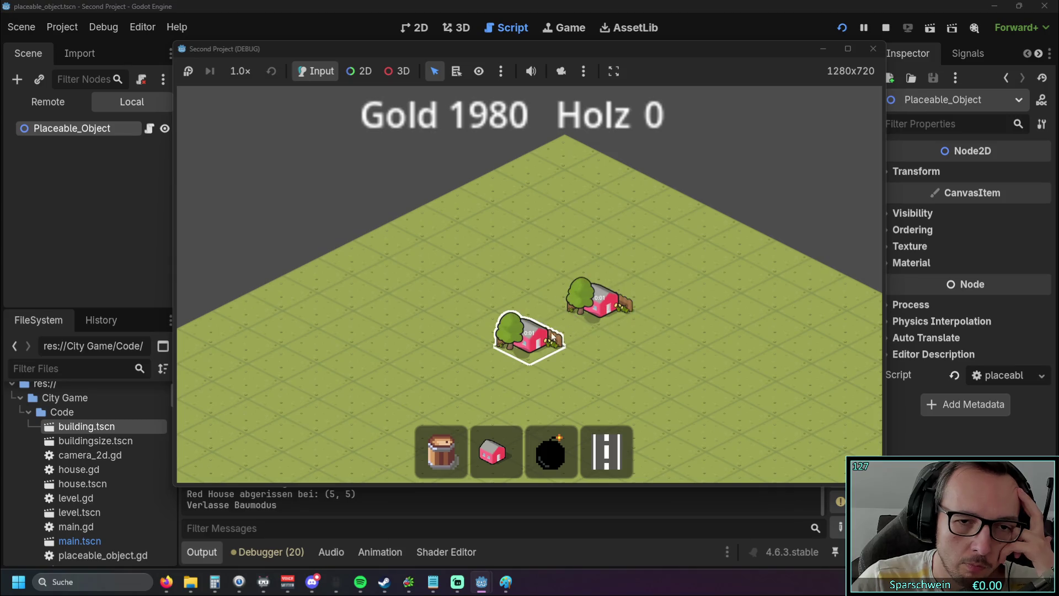
{"action": "left_click", "coordinate": [550, 451]}
{"action": "left_click", "coordinate": [528, 335]}
{"action": "left_click", "coordinate": [595, 301]}
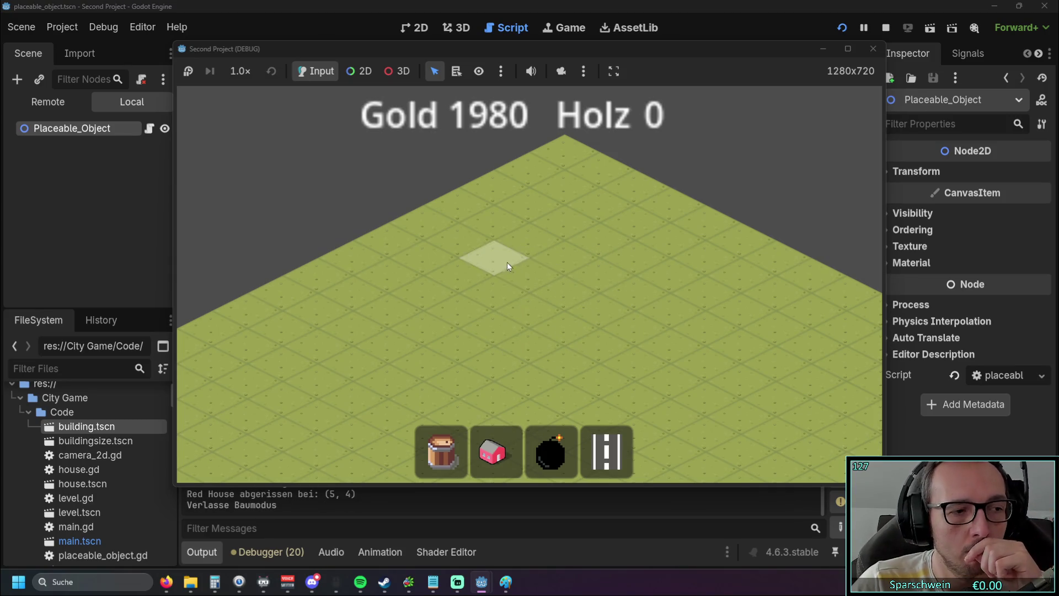
{"action": "left_click", "coordinate": [871, 49]}
{"action": "scroll", "coordinate": [541, 270], "scroll_direction": "down", "scroll_amount": 1}
{"action": "scroll", "coordinate": [538, 259], "scroll_direction": "up", "scroll_amount": 1}
{"action": "scroll", "coordinate": [530, 246], "scroll_direction": "down", "scroll_amount": 1}
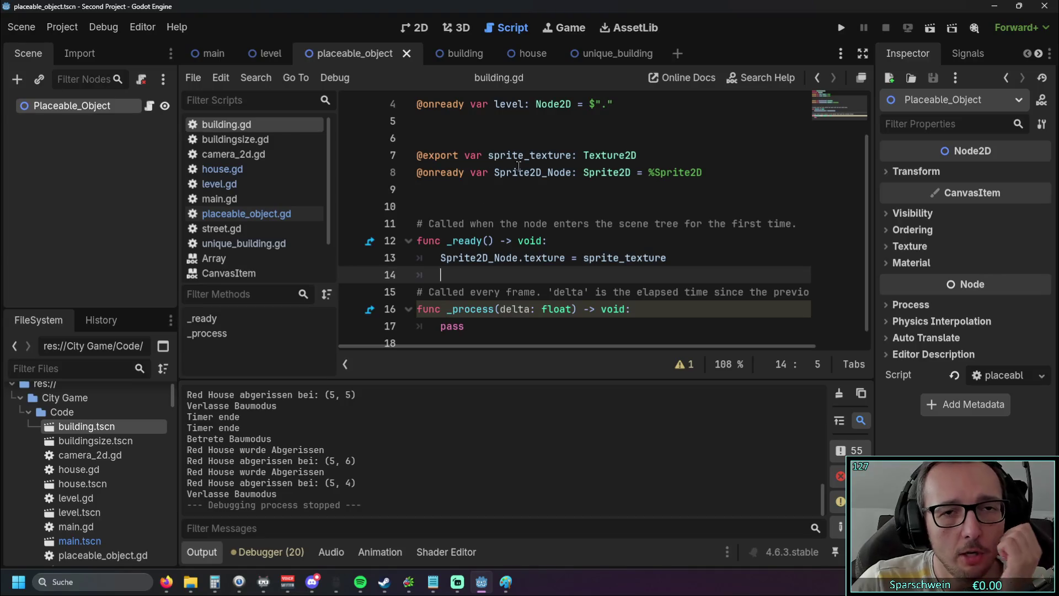
Open unique_building.gd from the placeable_object scene's script list
{"action": "left_click", "coordinate": [445, 51]}
{"action": "left_click", "coordinate": [331, 53]}
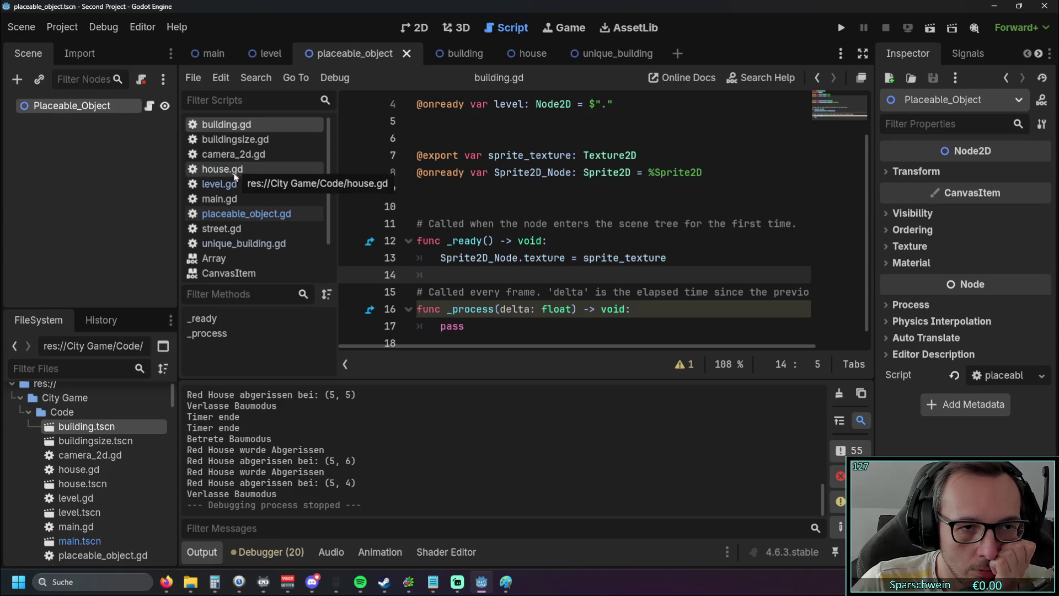
{"action": "left_click", "coordinate": [241, 243]}
Add a super._ready() call above pass in _ready, then run the game
{"action": "left_click", "coordinate": [441, 223]}
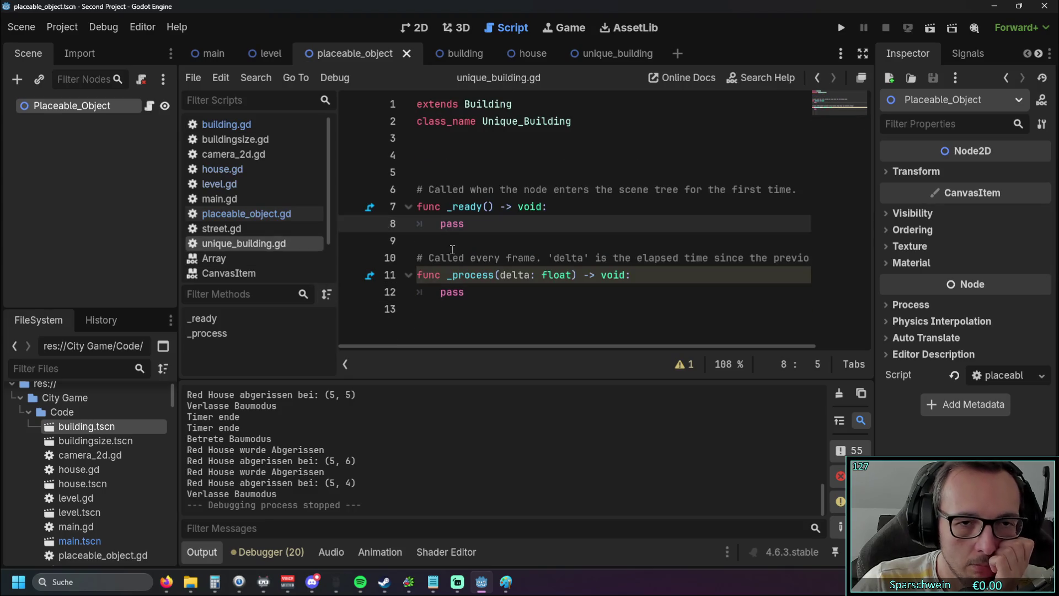
{"action": "key", "text": "Return"}
{"action": "key", "text": "Up"}
{"action": "type", "text": "super"}
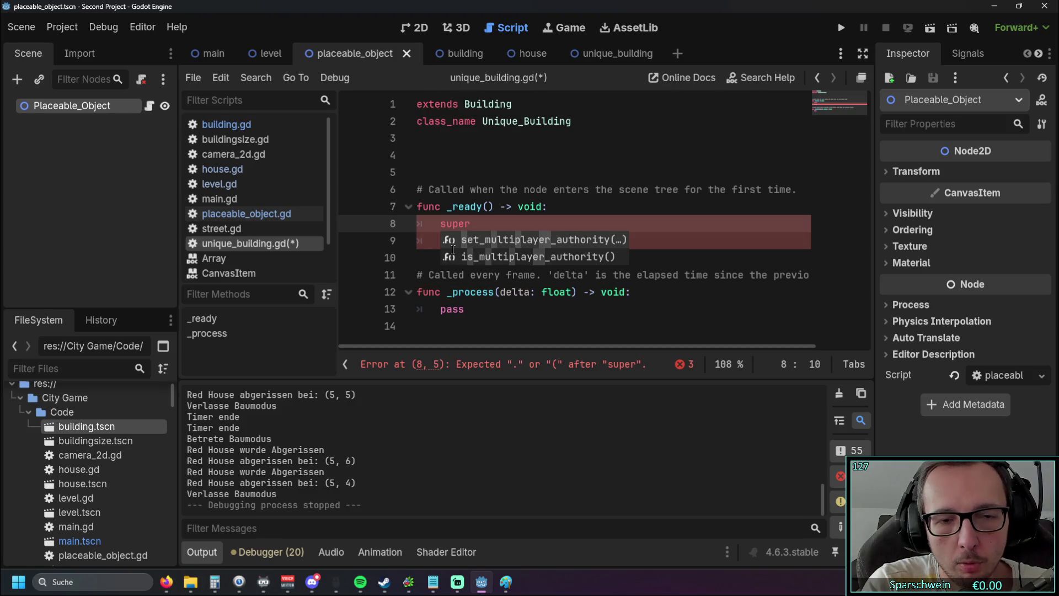
{"action": "type", "text": "."}
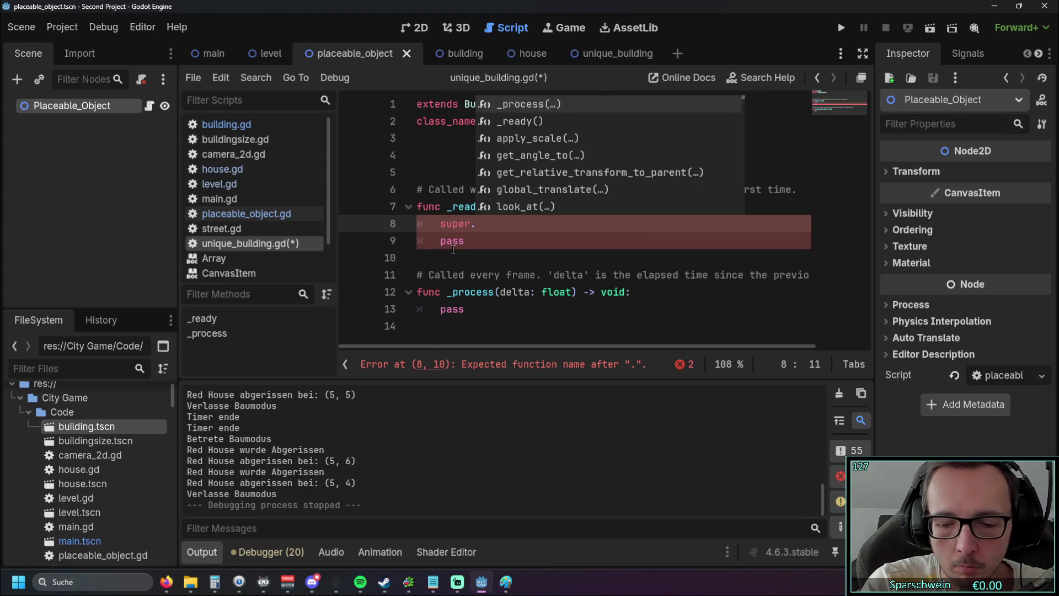
{"action": "key", "text": "Down"}
{"action": "key", "text": "Return"}
{"action": "left_click", "coordinate": [483, 244]}
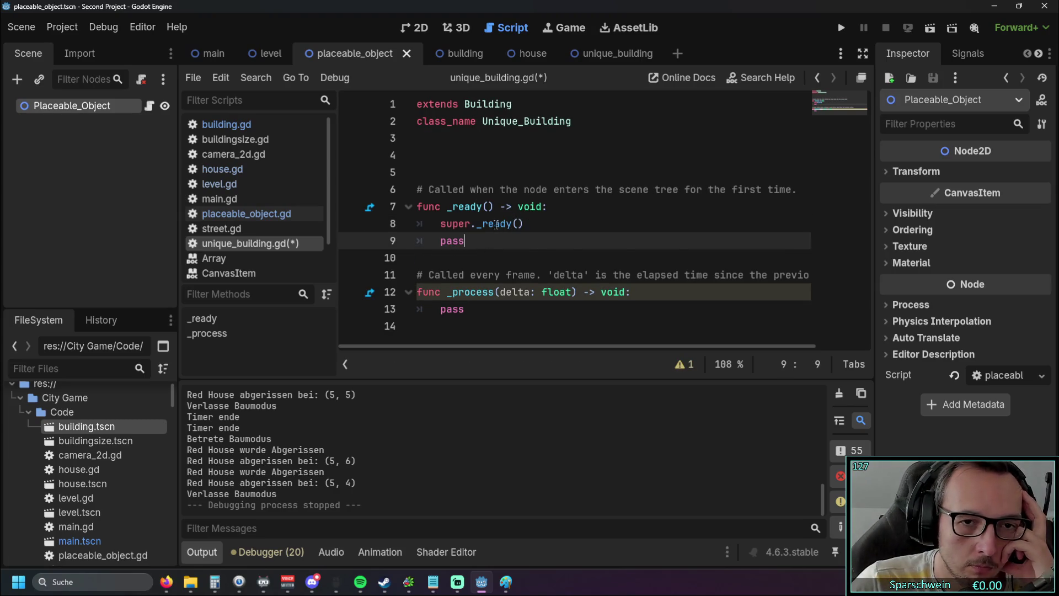
{"action": "mouse_move", "coordinate": [496, 224]}
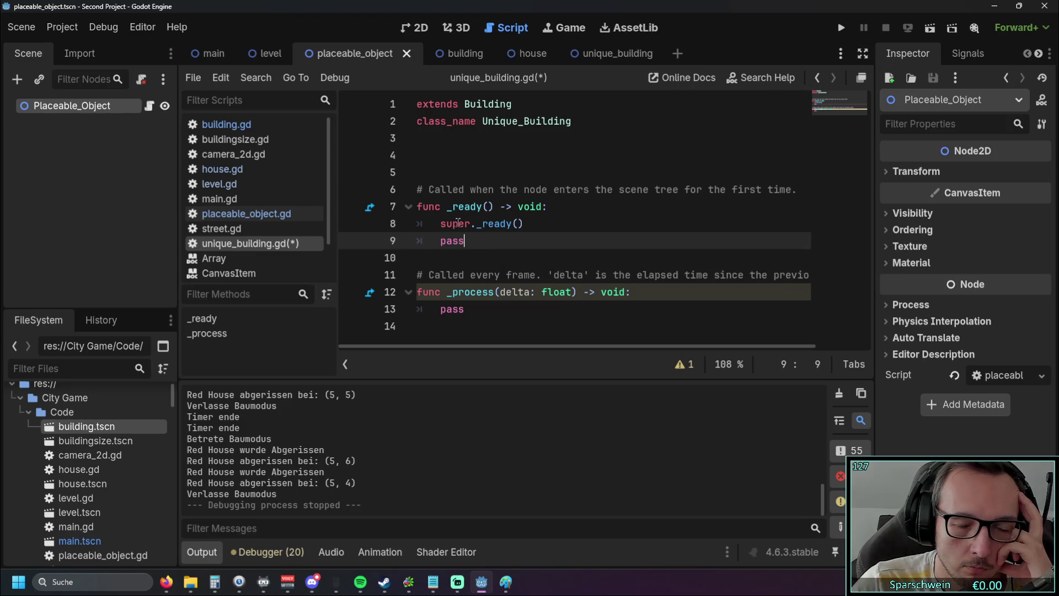
{"action": "left_click", "coordinate": [835, 29]}
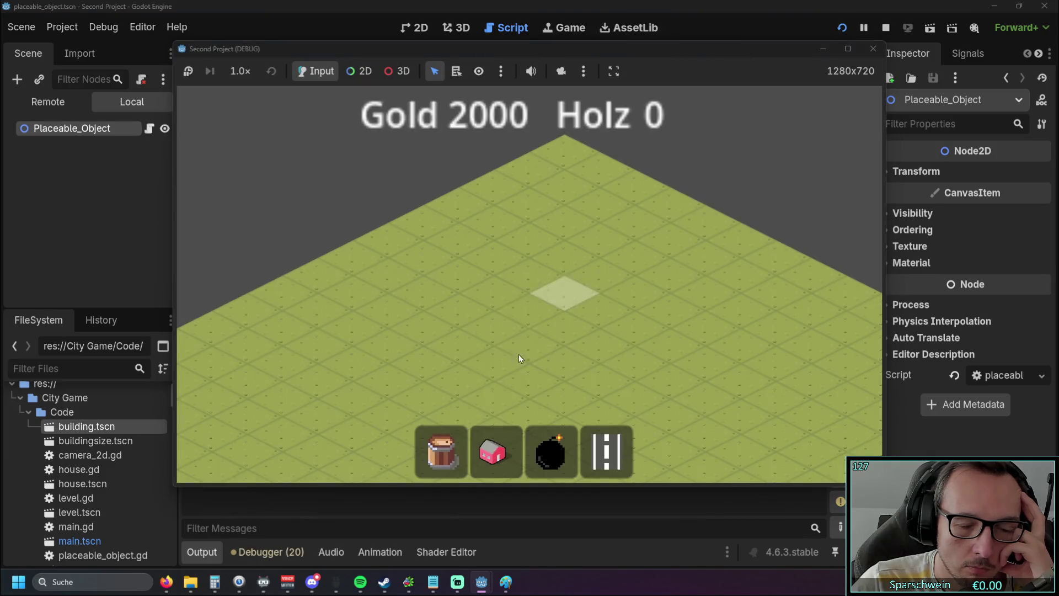
Pick the bomb in the game, read the building.gd line 13 null-instance error, hide the debugger
{"action": "left_click", "coordinate": [567, 451]}
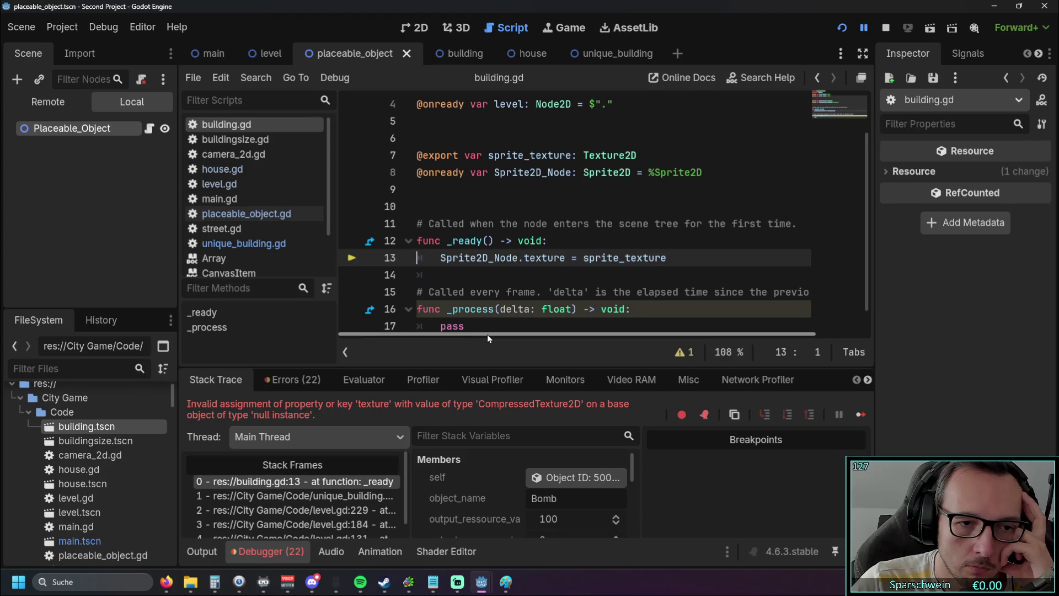
{"action": "mouse_move", "coordinate": [445, 314]}
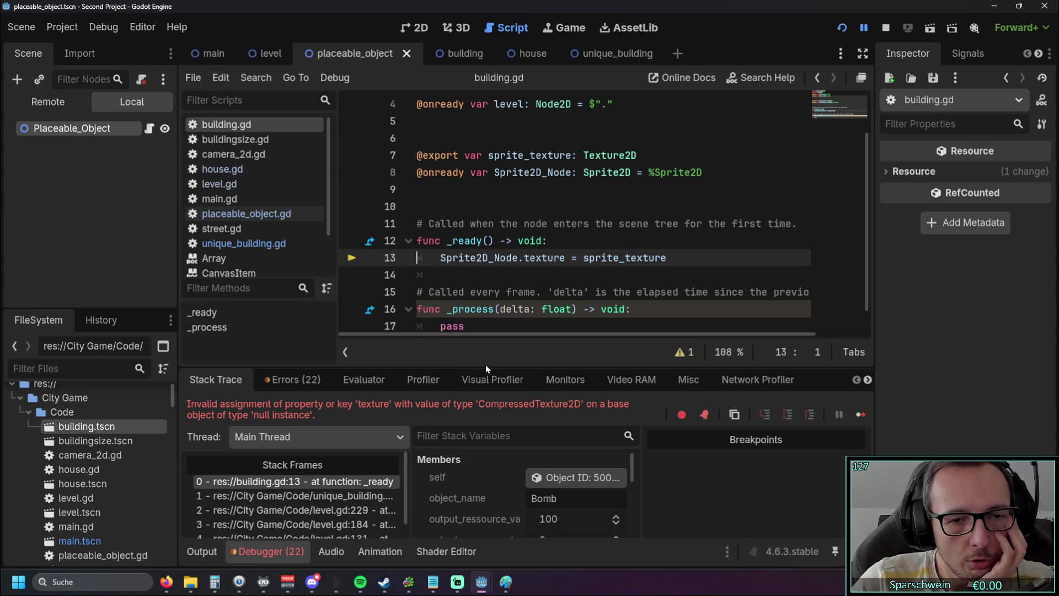
{"action": "key", "text": "ctrl+j"}
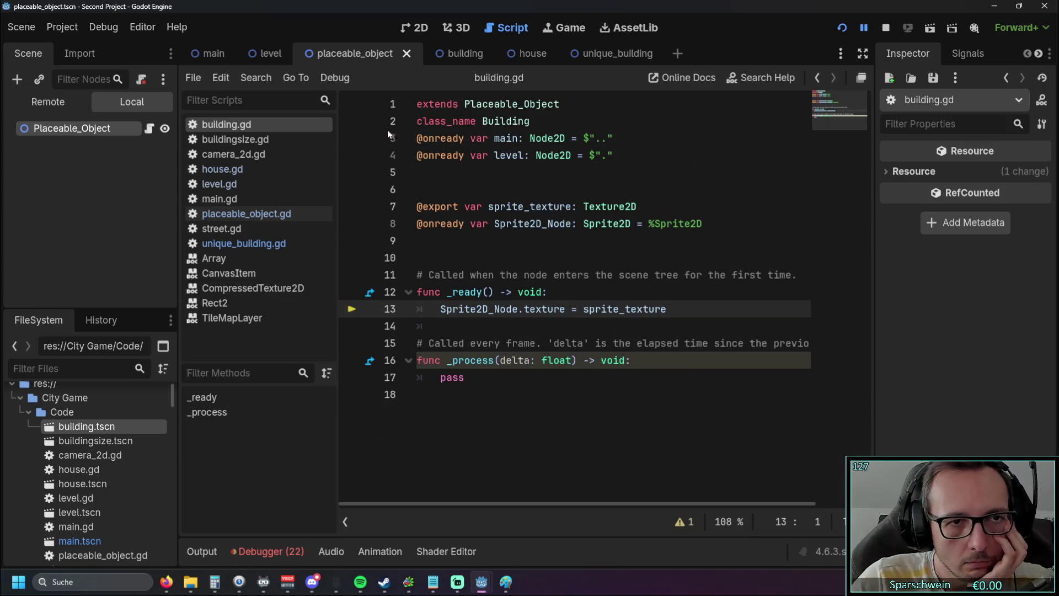
Scroll level.gd to the HOUSE, STREET and UNIQUE_BUILDING preloads, highlighting the UNIQUE_BUILDING line
{"action": "left_click", "coordinate": [236, 185]}
{"action": "scroll", "coordinate": [579, 246], "scroll_direction": "up", "scroll_amount": 2}
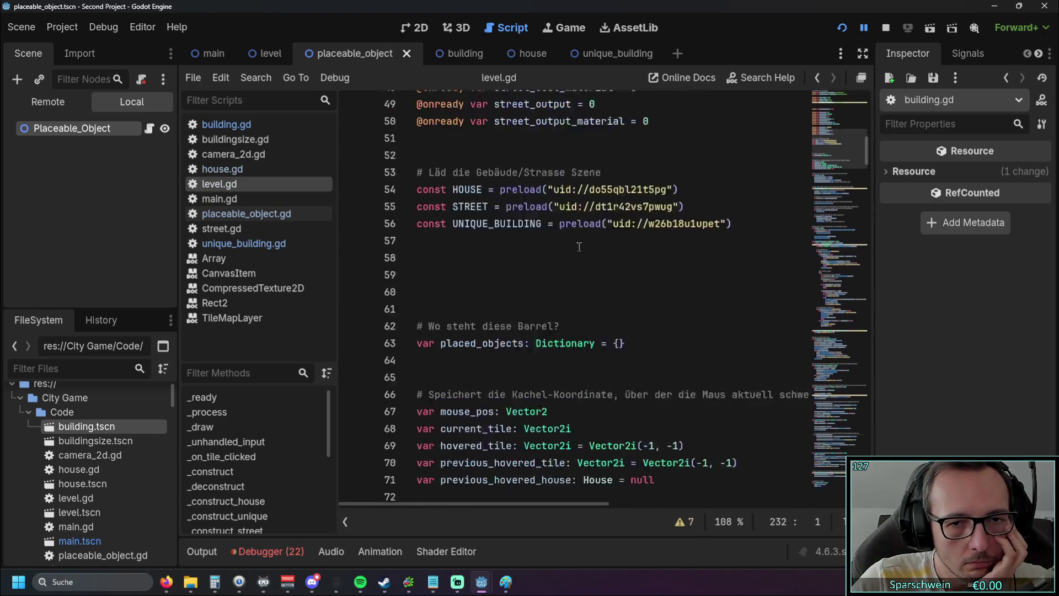
{"action": "scroll", "coordinate": [579, 247], "scroll_direction": "up", "scroll_amount": 15}
{"action": "scroll", "coordinate": [590, 241], "scroll_direction": "down", "scroll_amount": 8}
{"action": "scroll", "coordinate": [595, 238], "scroll_direction": "up", "scroll_amount": 2}
{"action": "scroll", "coordinate": [599, 239], "scroll_direction": "down", "scroll_amount": 5}
{"action": "scroll", "coordinate": [598, 239], "scroll_direction": "down", "scroll_amount": 1}
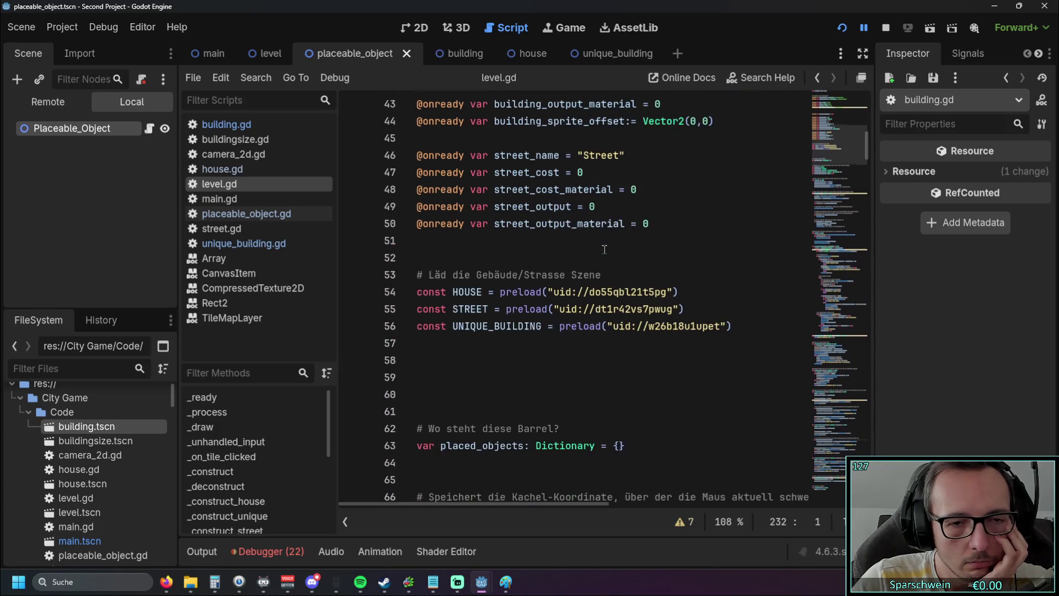
{"action": "left_click_drag", "start_coordinate": [731, 326], "coordinate": [417, 326]}
{"action": "left_click", "coordinate": [477, 370]}
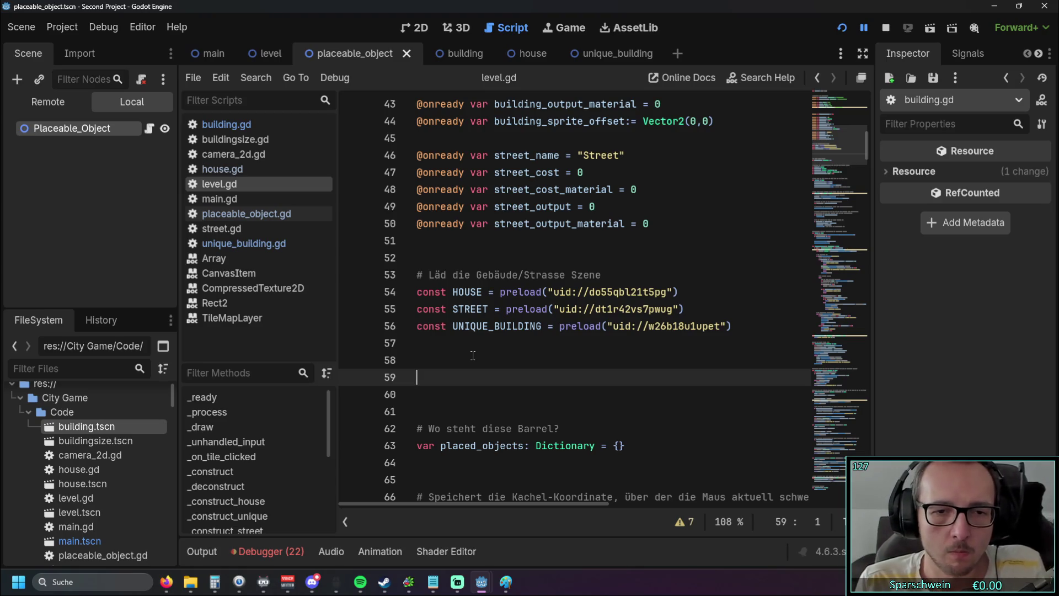
{"action": "scroll", "coordinate": [474, 353], "scroll_direction": "down", "scroll_amount": 1}
{"action": "left_click_drag", "start_coordinate": [429, 275], "coordinate": [589, 275]}
{"action": "scroll", "coordinate": [525, 325], "scroll_direction": "down", "scroll_amount": 2}
{"action": "scroll", "coordinate": [525, 325], "scroll_direction": "down", "scroll_amount": 6}
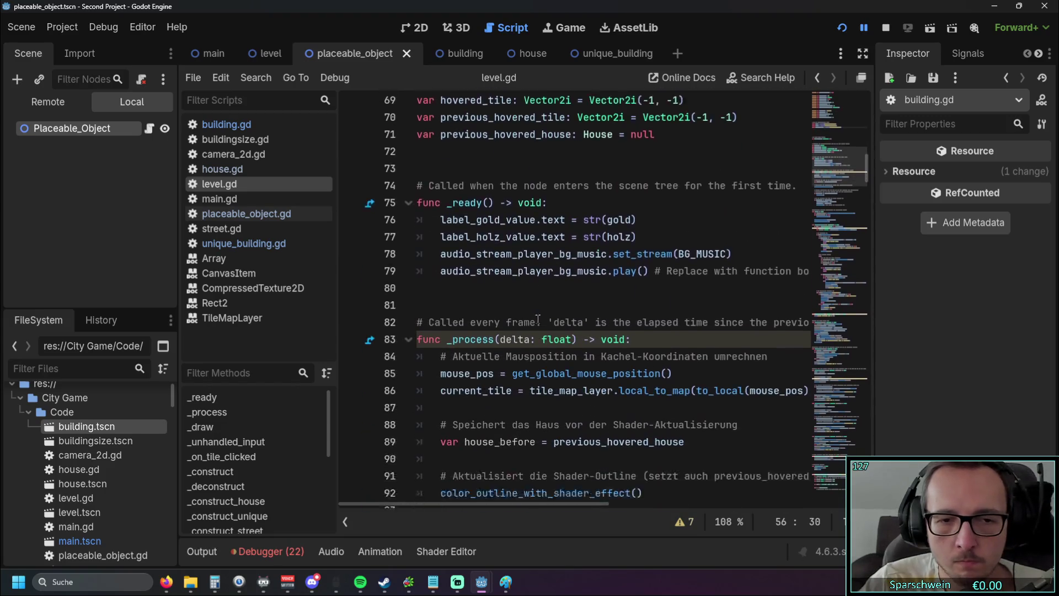
{"action": "scroll", "coordinate": [554, 322], "scroll_direction": "up", "scroll_amount": 8}
{"action": "left_click", "coordinate": [551, 325]}
{"action": "scroll", "coordinate": [560, 309], "scroll_direction": "down", "scroll_amount": 10}
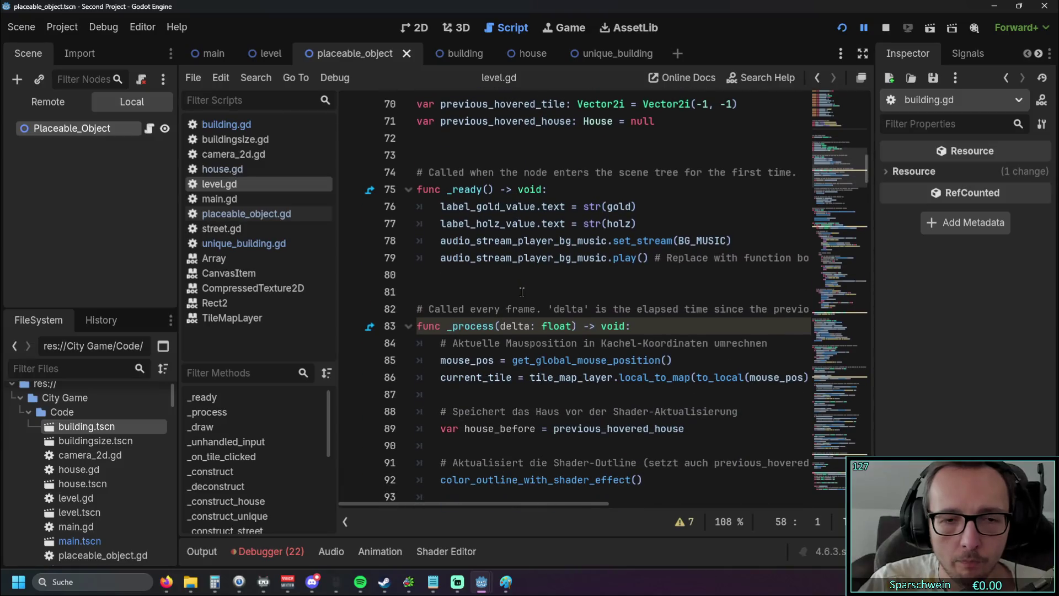
{"action": "scroll", "coordinate": [564, 293], "scroll_direction": "down", "scroll_amount": 2}
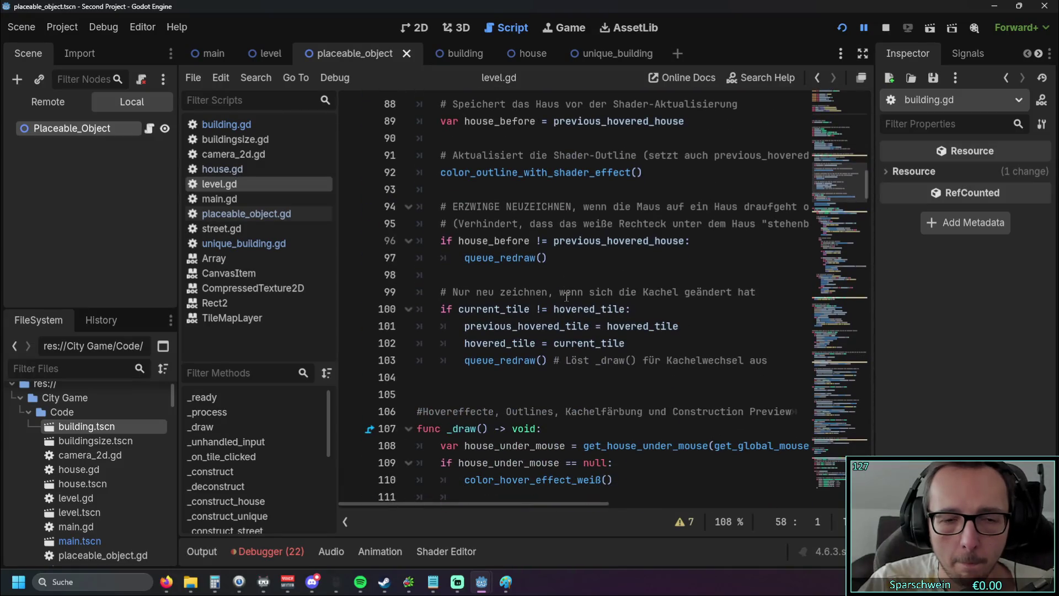
{"action": "scroll", "coordinate": [587, 299], "scroll_direction": "down", "scroll_amount": 3}
{"action": "scroll", "coordinate": [606, 298], "scroll_direction": "down", "scroll_amount": 4}
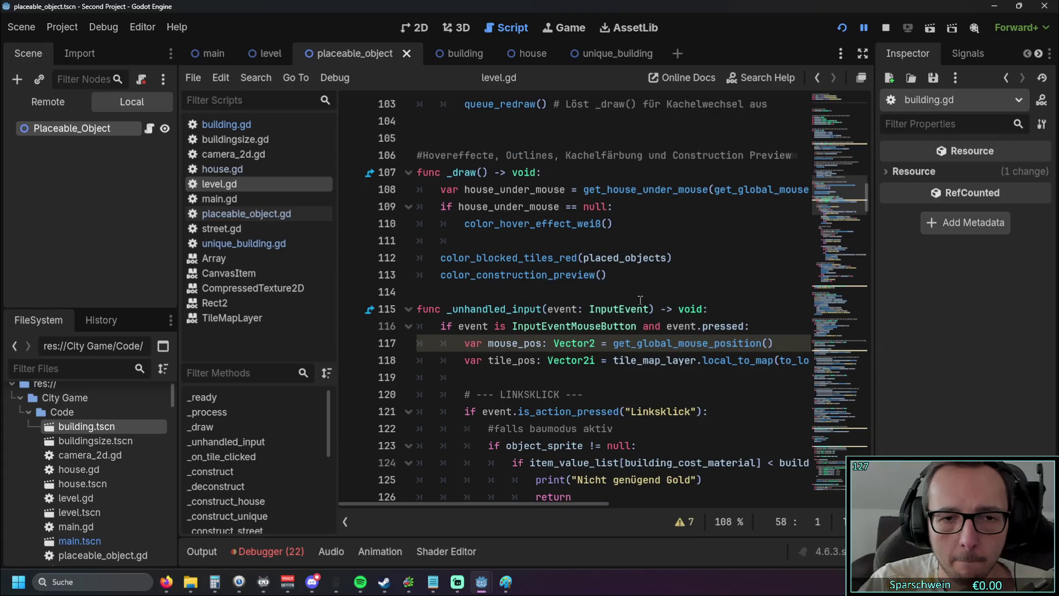
{"action": "scroll", "coordinate": [649, 300], "scroll_direction": "down", "scroll_amount": 1}
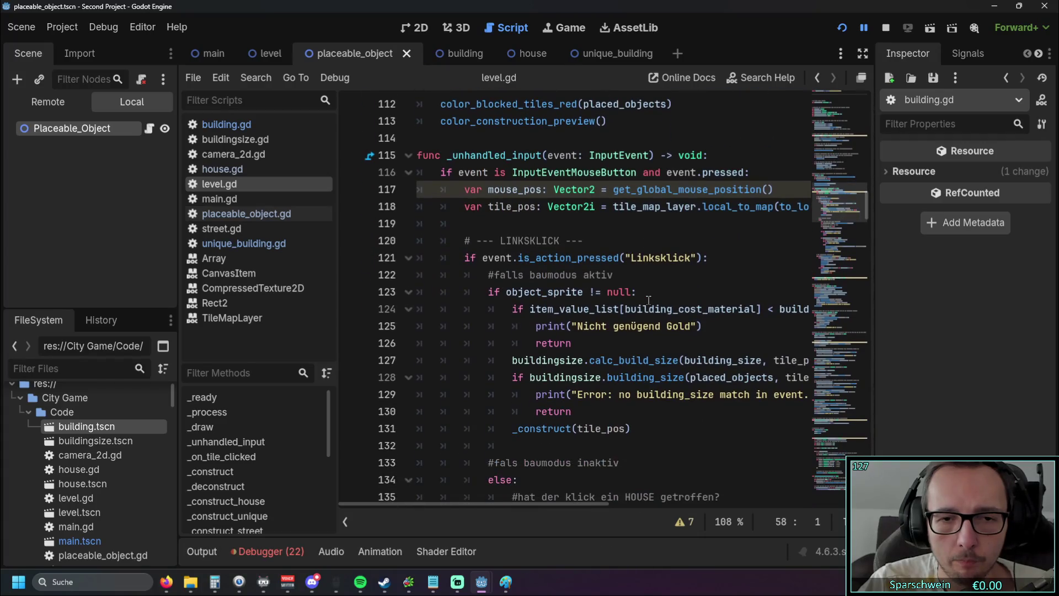
{"action": "scroll", "coordinate": [648, 300], "scroll_direction": "down", "scroll_amount": 4}
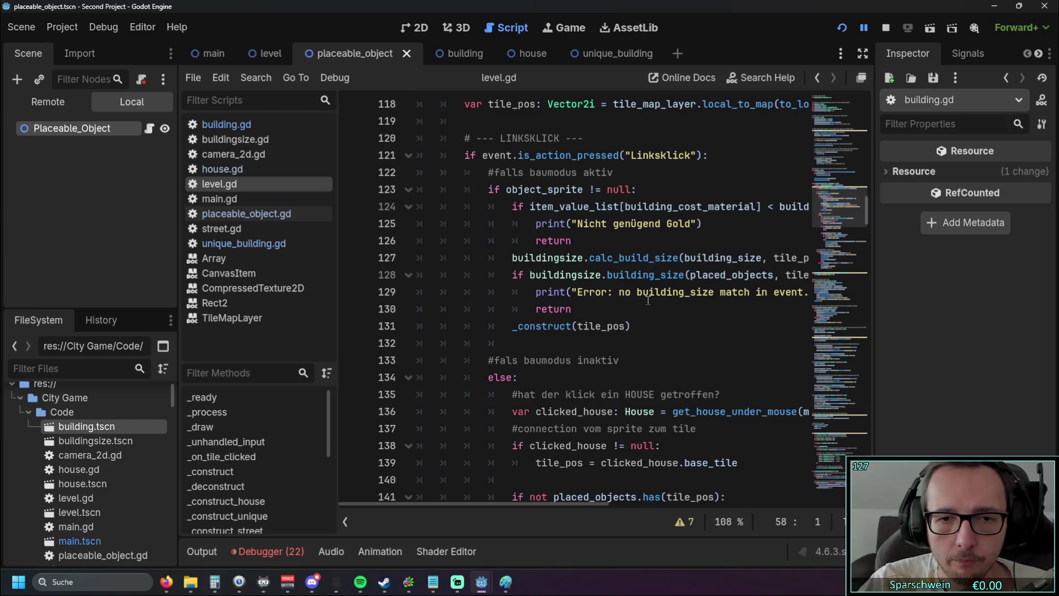
{"action": "scroll", "coordinate": [647, 298], "scroll_direction": "down", "scroll_amount": 4}
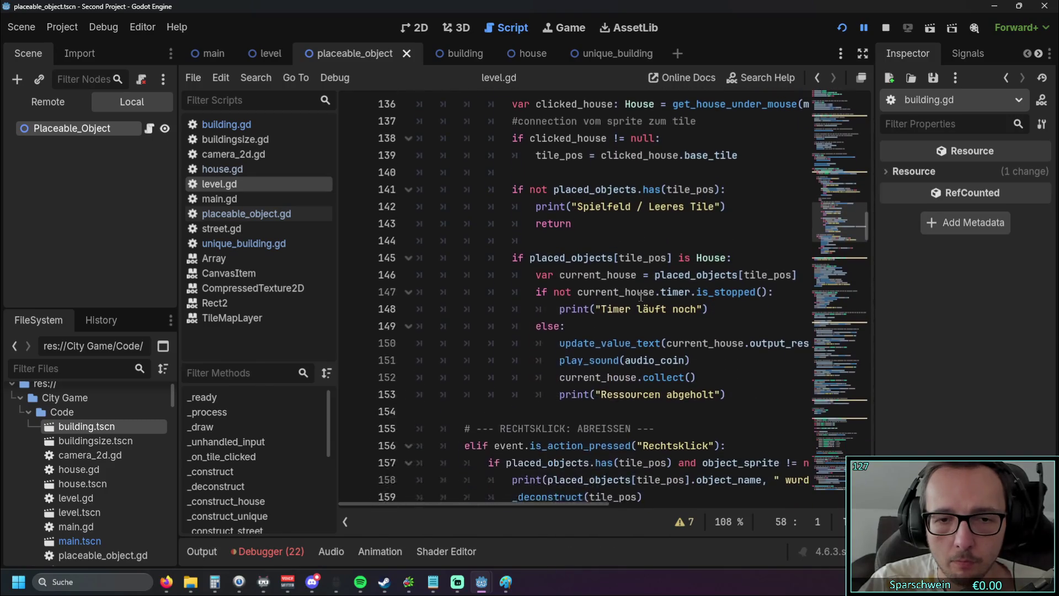
{"action": "scroll", "coordinate": [645, 242], "scroll_direction": "up", "scroll_amount": 1}
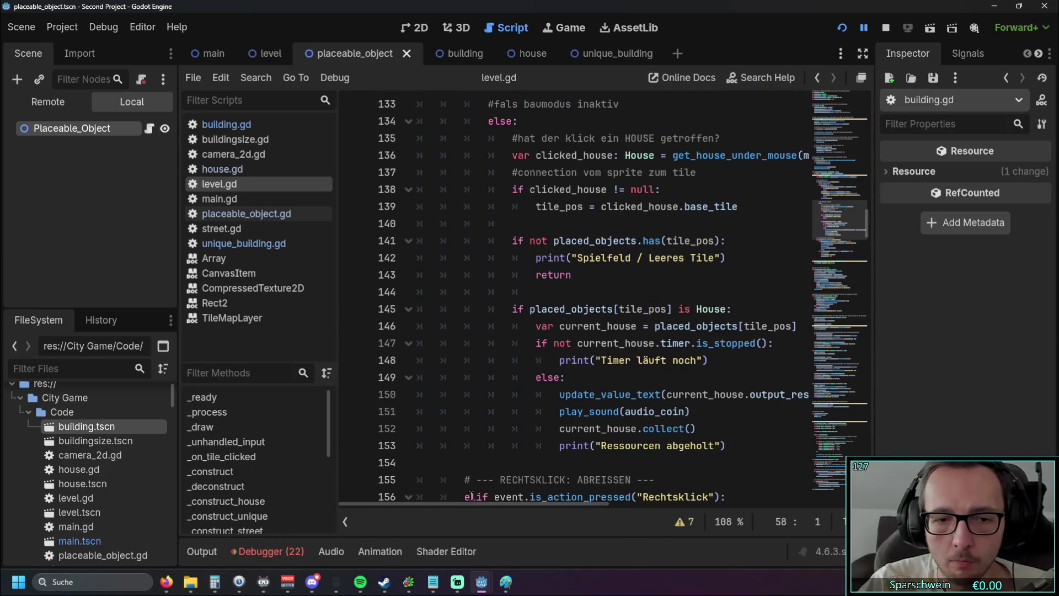
{"action": "mouse_move", "coordinate": [469, 505]}
{"action": "left_mouse_down"}
{"action": "mouse_move", "coordinate": [509, 501]}
{"action": "mouse_move", "coordinate": [448, 497]}
{"action": "left_mouse_up"}
{"action": "scroll", "coordinate": [568, 368], "scroll_direction": "up", "scroll_amount": 1}
{"action": "scroll", "coordinate": [567, 368], "scroll_direction": "up", "scroll_amount": 1}
{"action": "scroll", "coordinate": [532, 369], "scroll_direction": "down", "scroll_amount": 2}
{"action": "scroll", "coordinate": [531, 370], "scroll_direction": "up", "scroll_amount": 6}
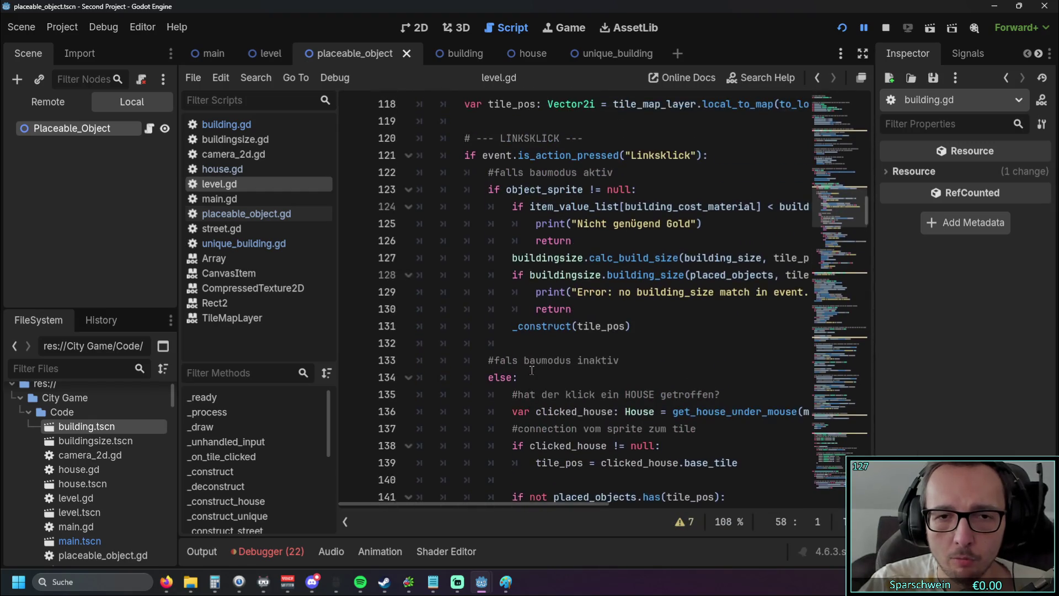
{"action": "scroll", "coordinate": [425, 361], "scroll_direction": "down", "scroll_amount": 1}
{"action": "scroll", "coordinate": [422, 419], "scroll_direction": "up", "scroll_amount": 1}
{"action": "mouse_move", "coordinate": [416, 502]}
{"action": "left_mouse_down"}
{"action": "mouse_move", "coordinate": [501, 500]}
{"action": "mouse_move", "coordinate": [424, 499]}
{"action": "left_mouse_up"}
{"action": "scroll", "coordinate": [560, 375], "scroll_direction": "down", "scroll_amount": 10}
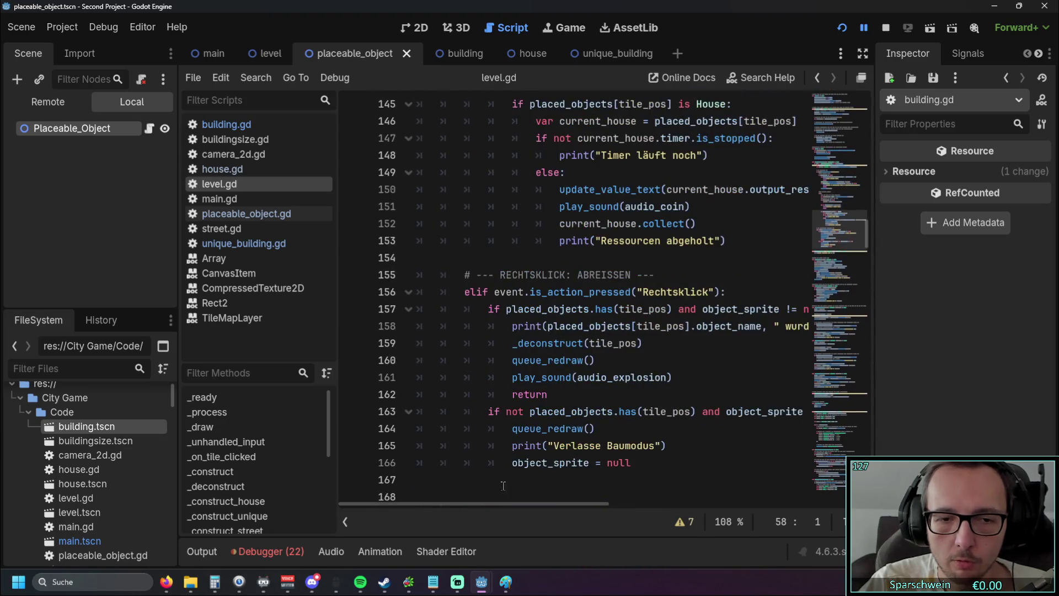
{"action": "scroll", "coordinate": [450, 371], "scroll_direction": "down", "scroll_amount": 6}
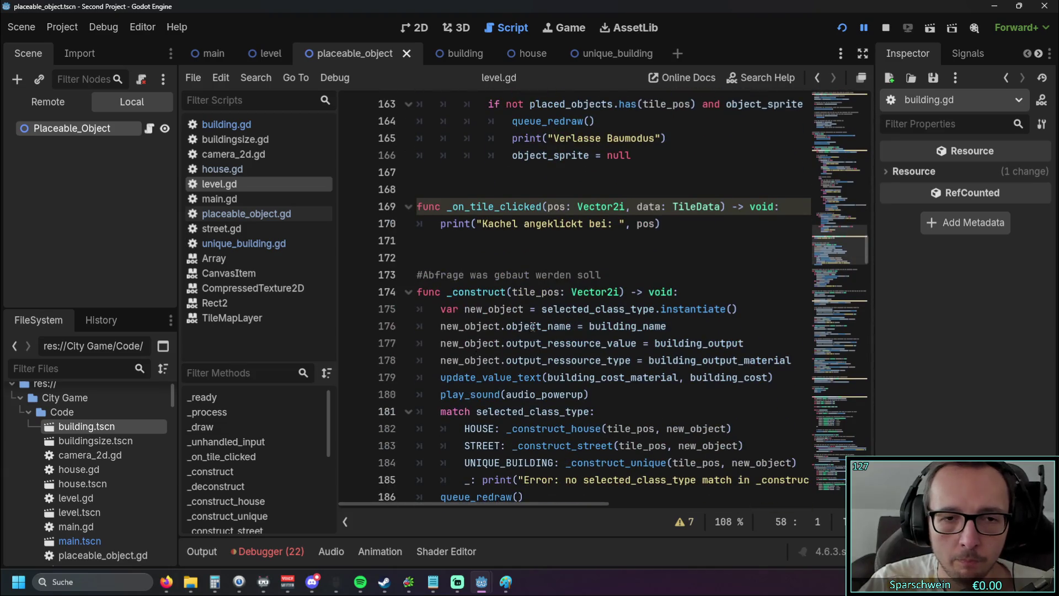
{"action": "scroll", "coordinate": [529, 324], "scroll_direction": "down", "scroll_amount": 3}
{"action": "left_click_drag", "start_coordinate": [464, 309], "coordinate": [797, 309]}
{"action": "left_click", "coordinate": [647, 363]}
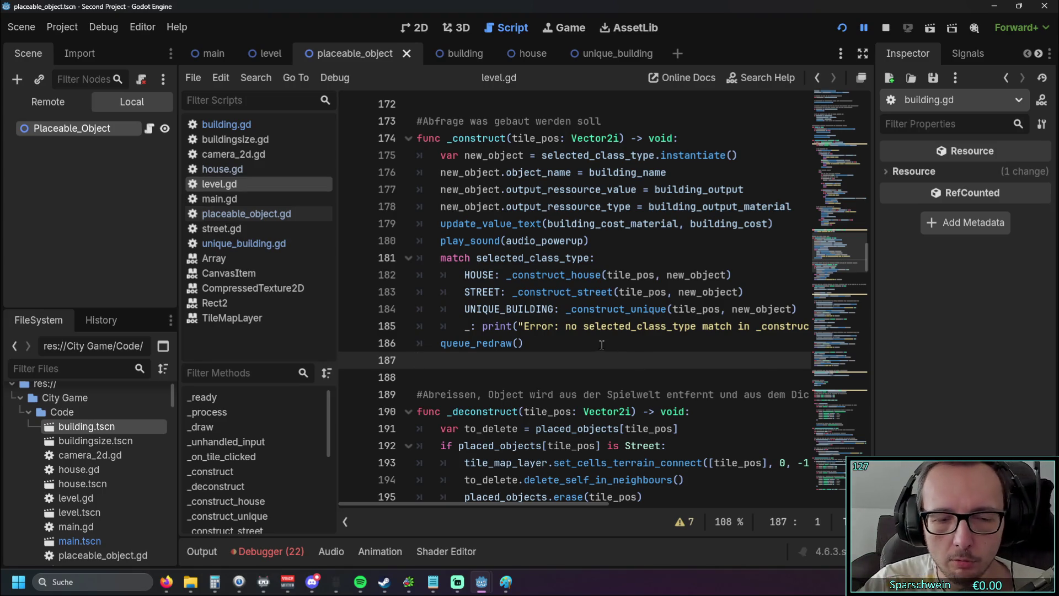
{"action": "scroll", "coordinate": [614, 342], "scroll_direction": "down", "scroll_amount": 1}
{"action": "scroll", "coordinate": [561, 299], "scroll_direction": "up", "scroll_amount": 1}
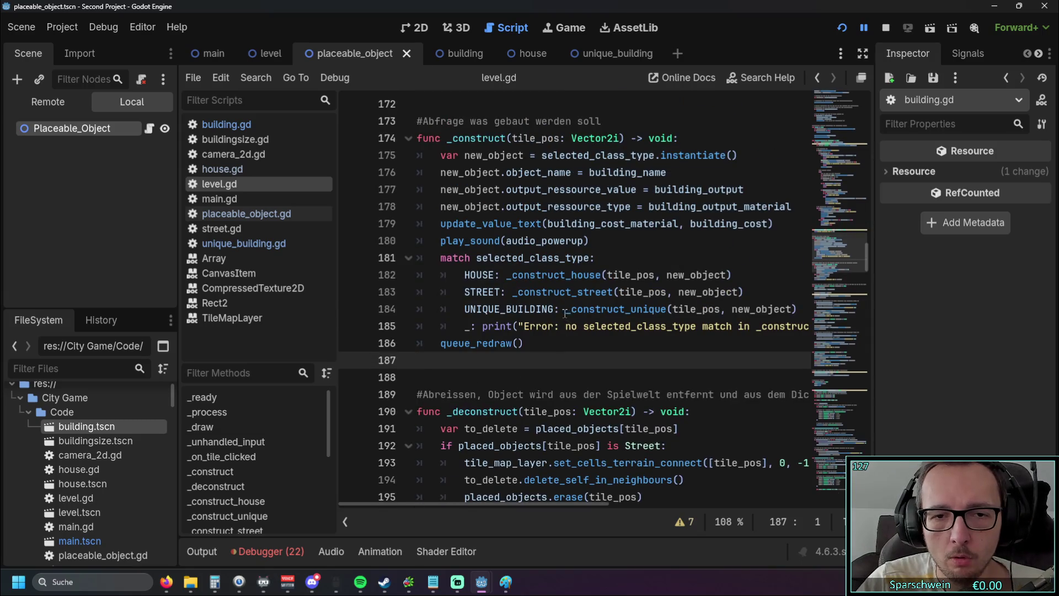
{"action": "left_click_drag", "start_coordinate": [566, 310], "coordinate": [670, 310]}
{"action": "scroll", "coordinate": [574, 320], "scroll_direction": "down", "scroll_amount": 11}
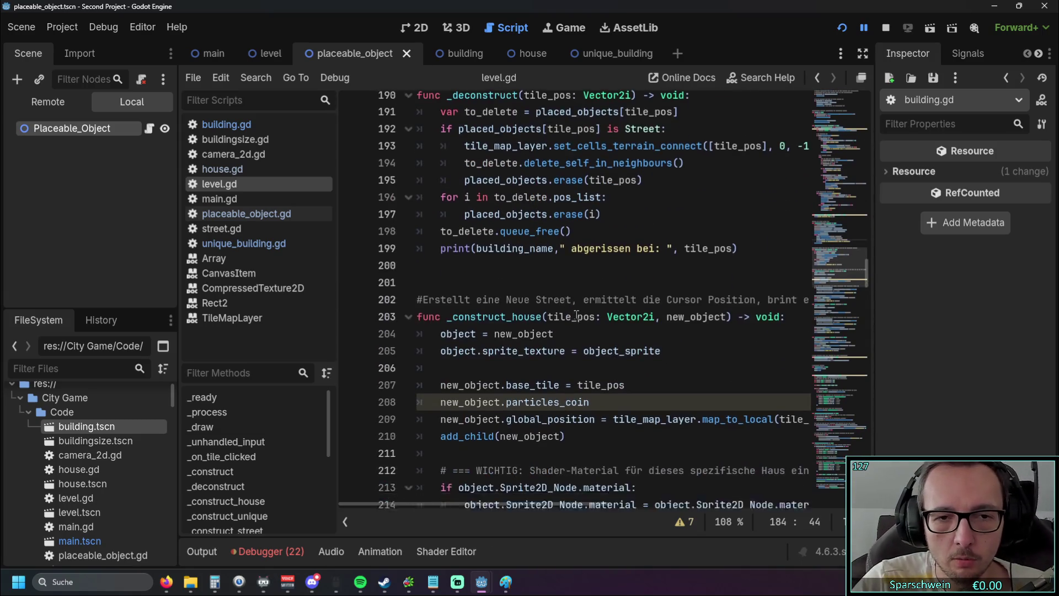
{"action": "scroll", "coordinate": [593, 305], "scroll_direction": "up", "scroll_amount": 2}
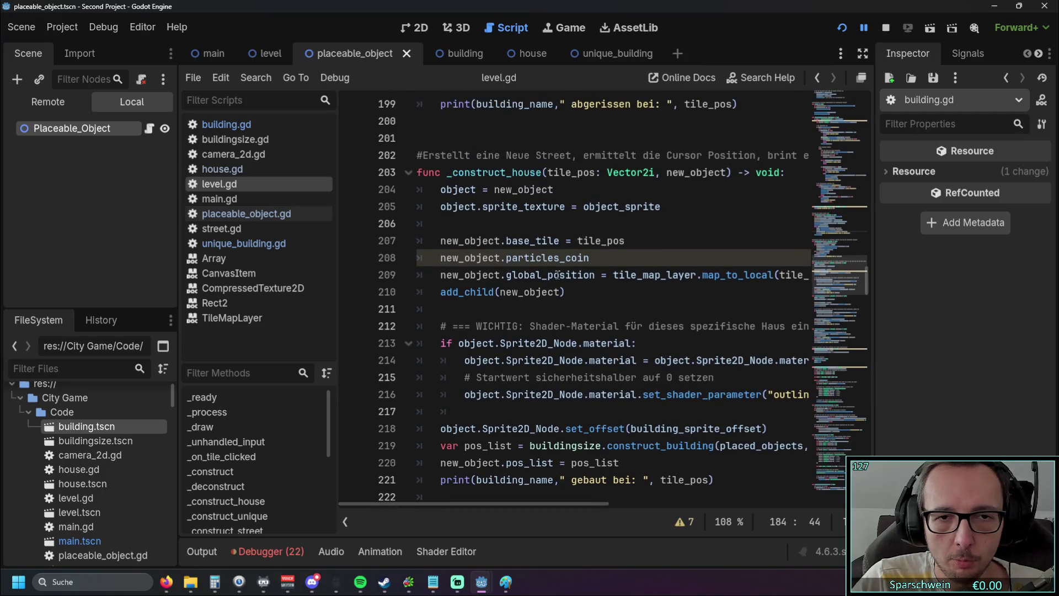
{"action": "left_click_drag", "start_coordinate": [416, 173], "coordinate": [429, 172]}
{"action": "mouse_move", "coordinate": [537, 247]}
{"action": "left_mouse_down"}
{"action": "mouse_move", "coordinate": [496, 491]}
{"action": "mouse_move", "coordinate": [442, 292]}
{"action": "left_mouse_up"}
{"action": "scroll", "coordinate": [600, 327], "scroll_direction": "down", "scroll_amount": 2}
{"action": "left_click", "coordinate": [623, 326]}
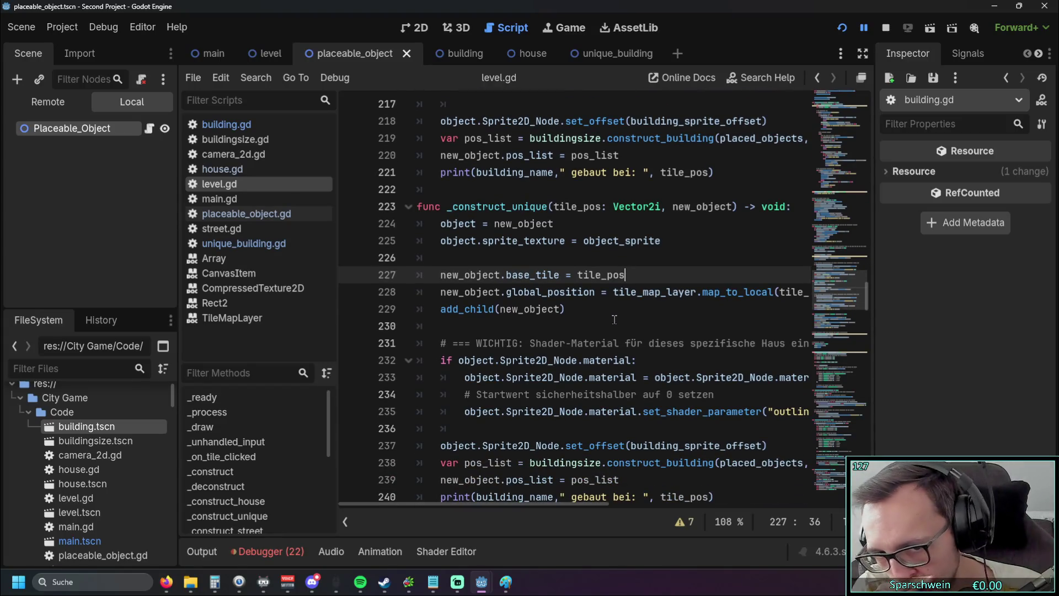
{"action": "key", "text": "Left"}
{"action": "key", "text": "Left"}
{"action": "key", "text": "Left"}
{"action": "scroll", "coordinate": [606, 315], "scroll_direction": "up", "scroll_amount": 2}
{"action": "scroll", "coordinate": [602, 313], "scroll_direction": "down", "scroll_amount": 2}
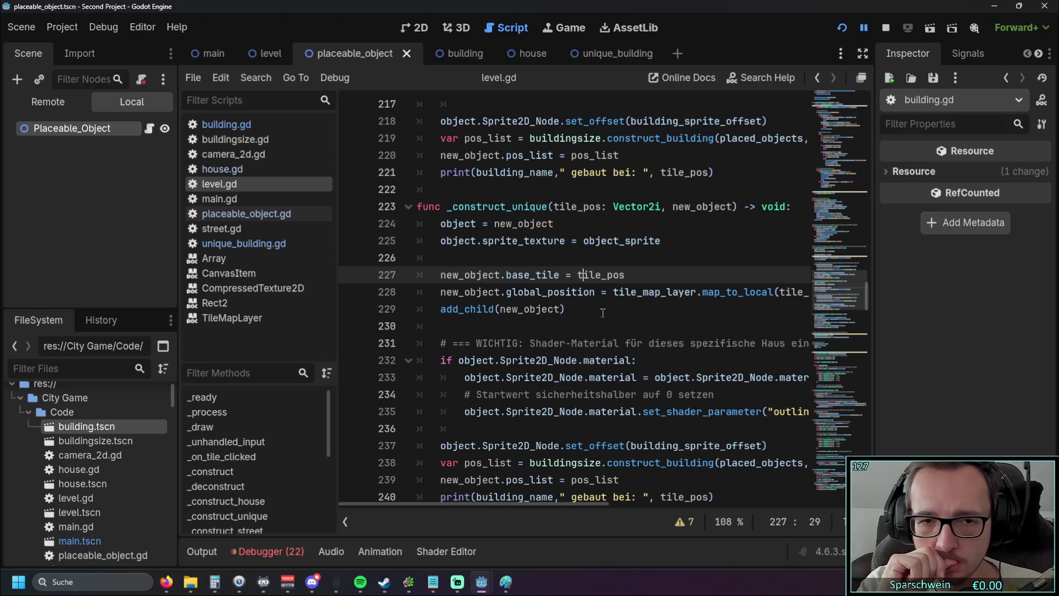
{"action": "scroll", "coordinate": [603, 313], "scroll_direction": "up", "scroll_amount": 4}
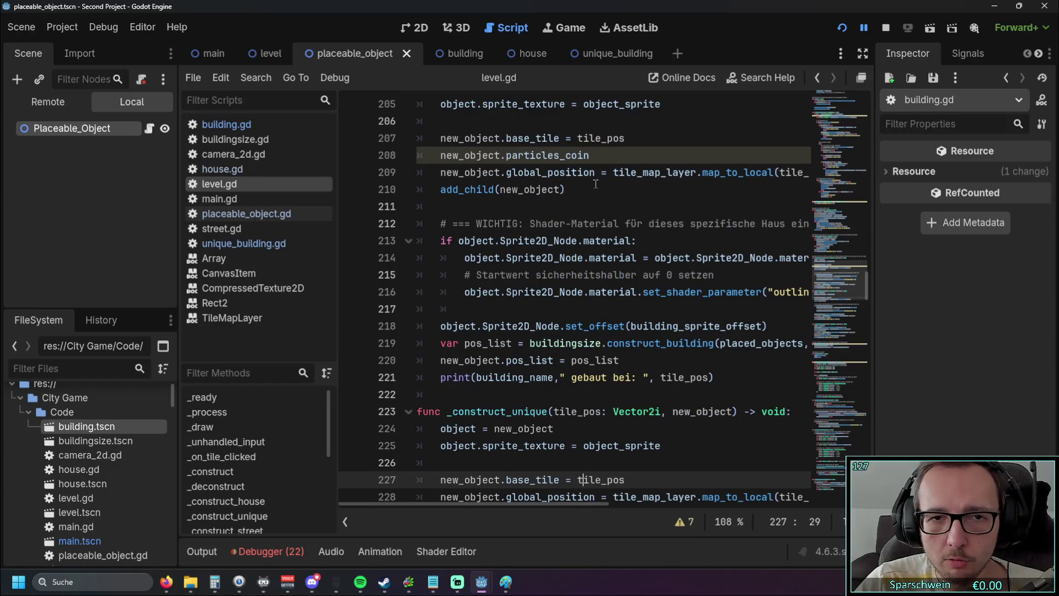
{"action": "scroll", "coordinate": [596, 183], "scroll_direction": "down", "scroll_amount": 1}
{"action": "scroll", "coordinate": [595, 184], "scroll_direction": "up", "scroll_amount": 2}
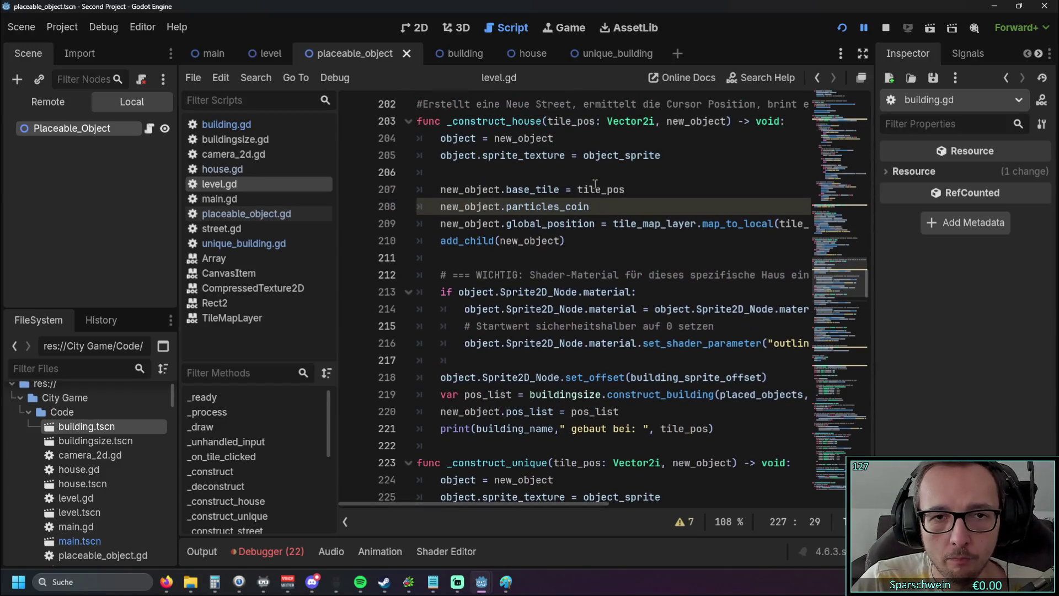
{"action": "scroll", "coordinate": [600, 204], "scroll_direction": "down", "scroll_amount": 1}
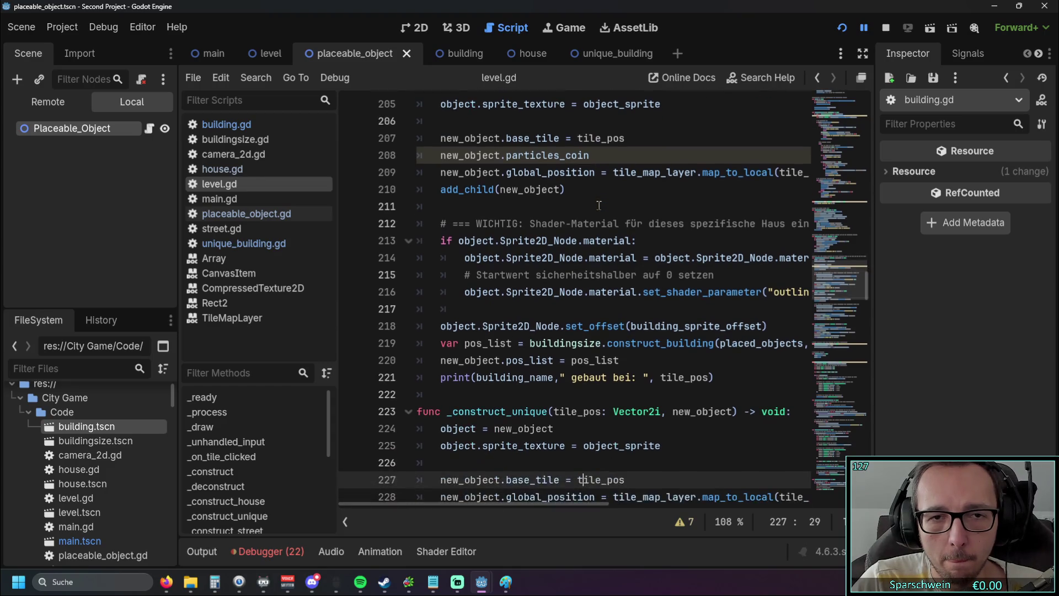
{"action": "scroll", "coordinate": [595, 204], "scroll_direction": "down", "scroll_amount": 1}
{"action": "scroll", "coordinate": [593, 204], "scroll_direction": "up", "scroll_amount": 2}
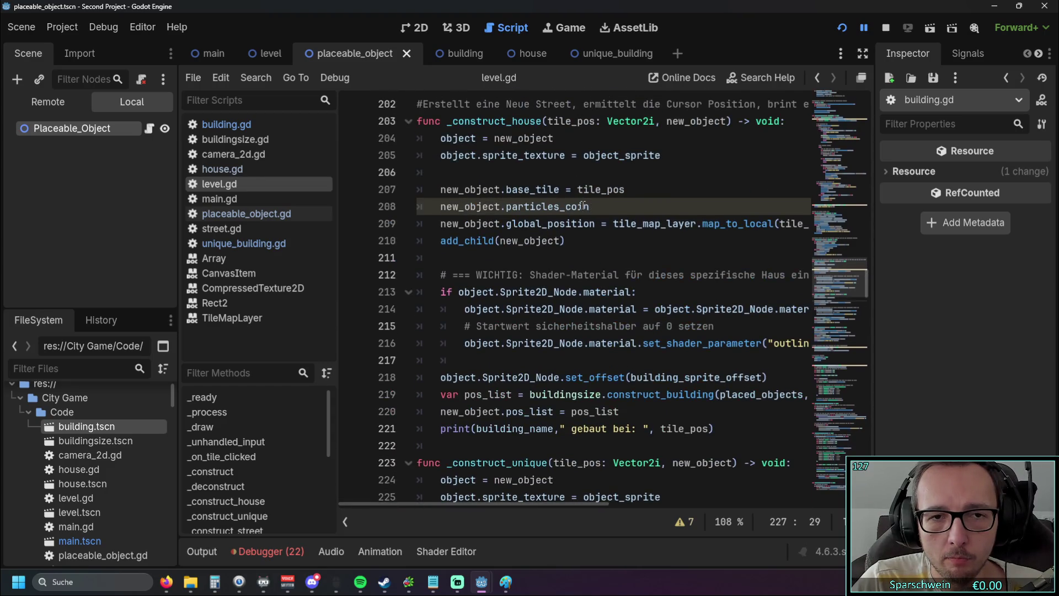
{"action": "triple_click", "coordinate": [588, 206]}
{"action": "scroll", "coordinate": [557, 208], "scroll_direction": "down", "scroll_amount": 2}
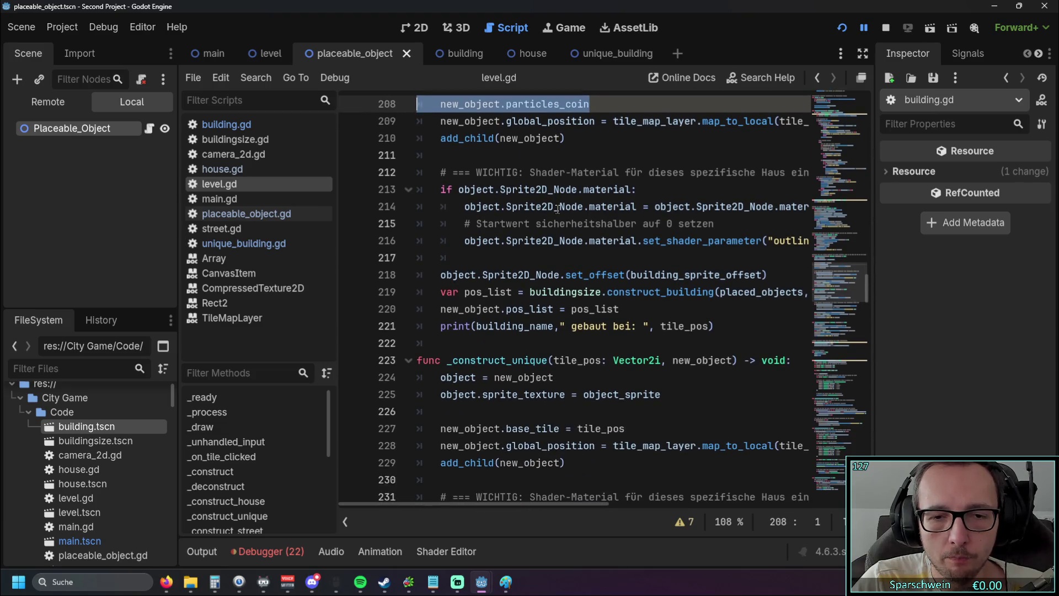
{"action": "scroll", "coordinate": [573, 215], "scroll_direction": "down", "scroll_amount": 2}
{"action": "scroll", "coordinate": [576, 215], "scroll_direction": "down", "scroll_amount": 2}
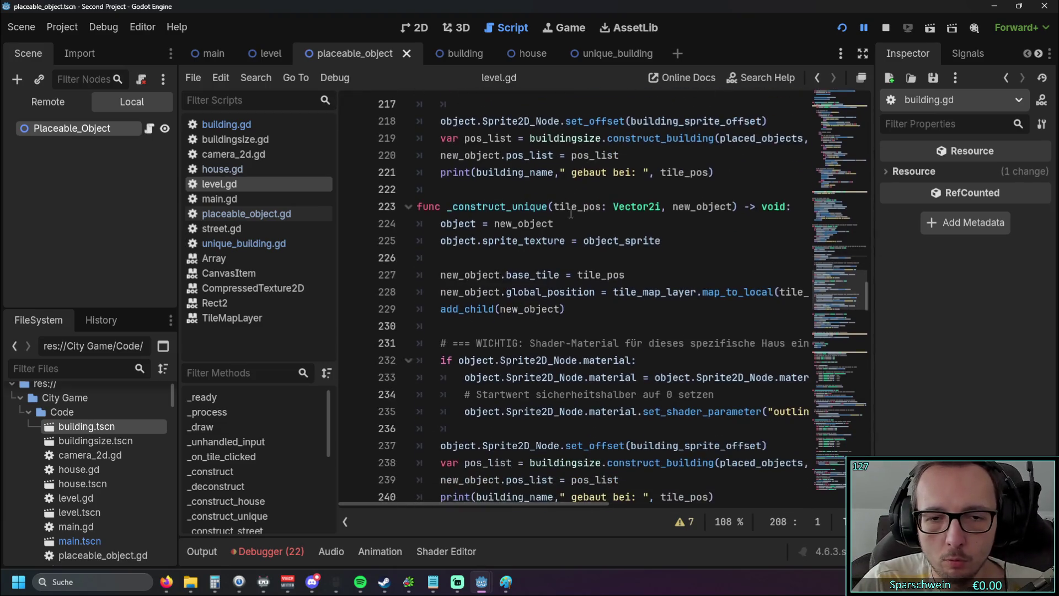
{"action": "left_click_drag", "start_coordinate": [458, 310], "coordinate": [555, 326]}
{"action": "left_click", "coordinate": [690, 313]}
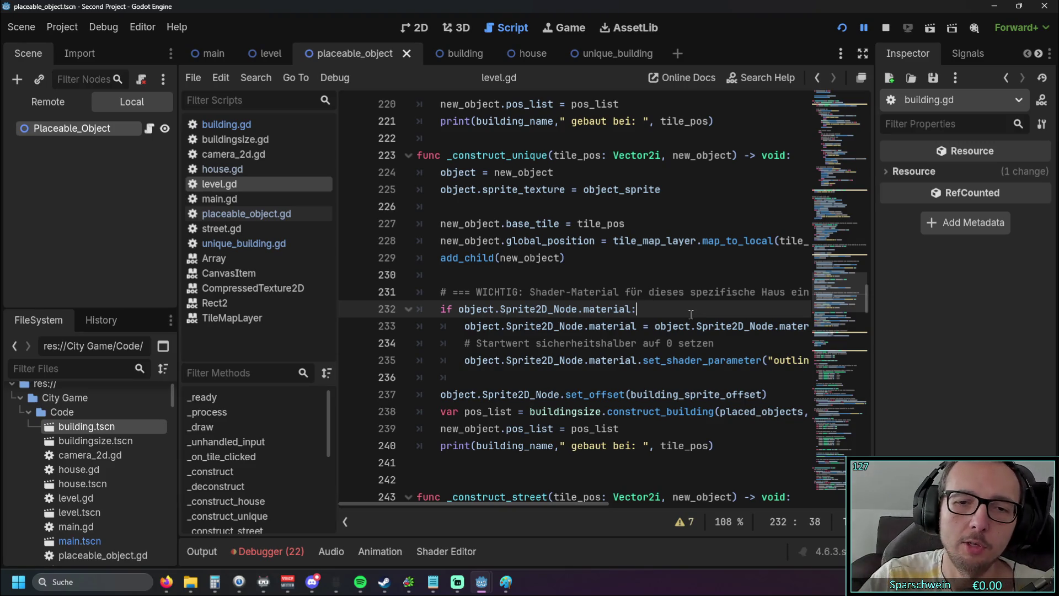
{"action": "mouse_move", "coordinate": [464, 504]}
{"action": "left_mouse_down"}
{"action": "mouse_move", "coordinate": [511, 504]}
{"action": "mouse_move", "coordinate": [469, 505]}
{"action": "left_mouse_up"}
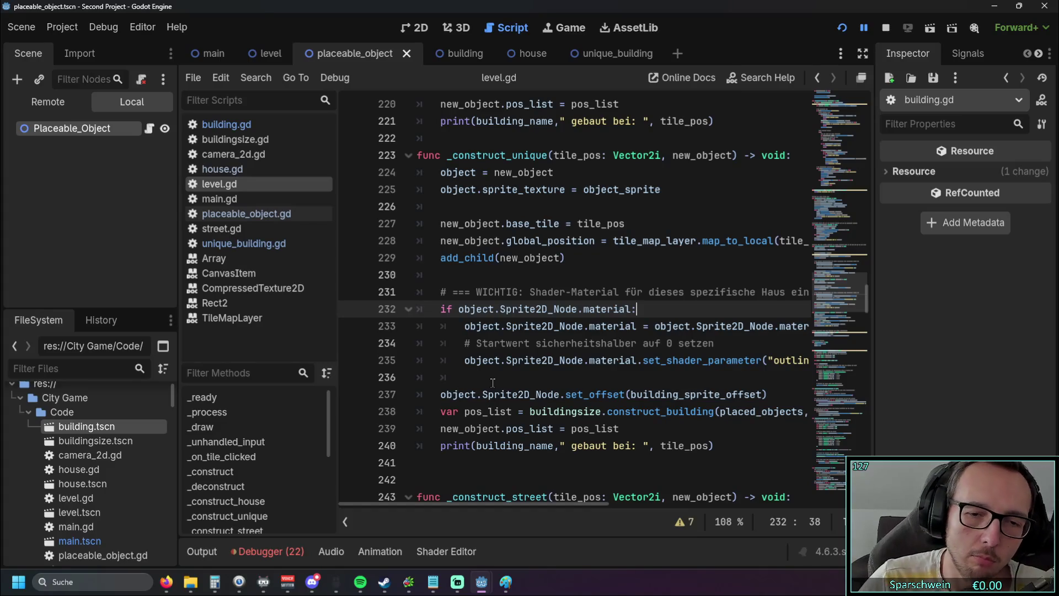
{"action": "scroll", "coordinate": [492, 383], "scroll_direction": "down", "scroll_amount": 8}
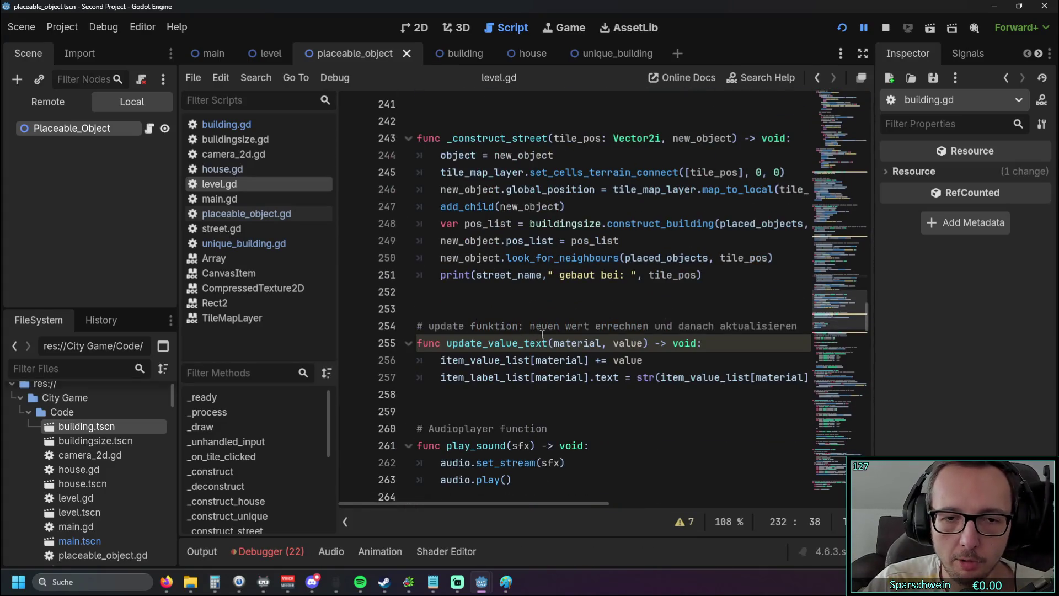
{"action": "scroll", "coordinate": [601, 331], "scroll_direction": "down", "scroll_amount": 3}
{"action": "scroll", "coordinate": [602, 288], "scroll_direction": "down", "scroll_amount": 9}
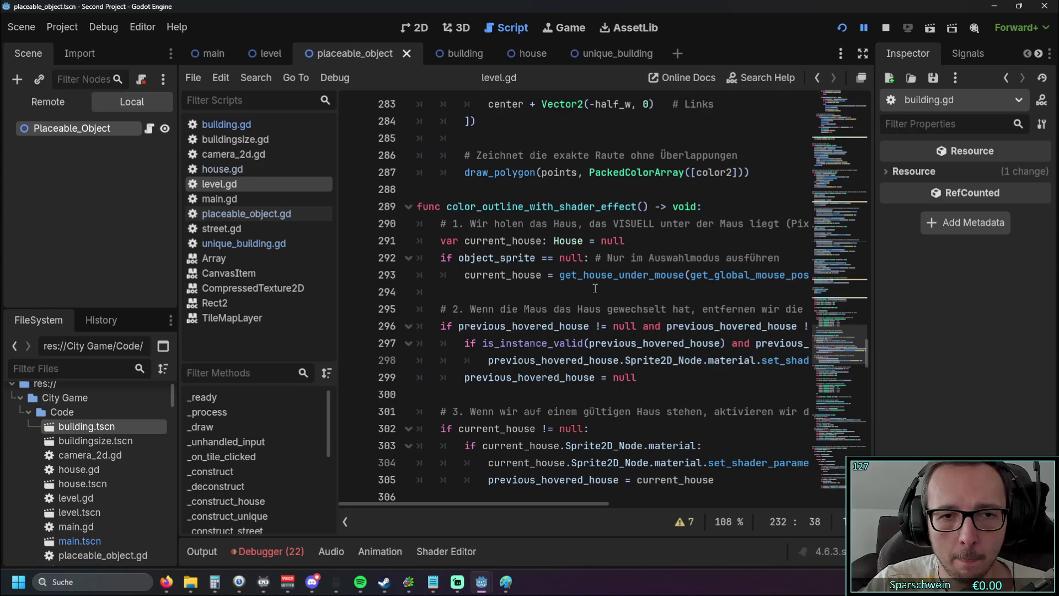
{"action": "scroll", "coordinate": [587, 287], "scroll_direction": "down", "scroll_amount": 1}
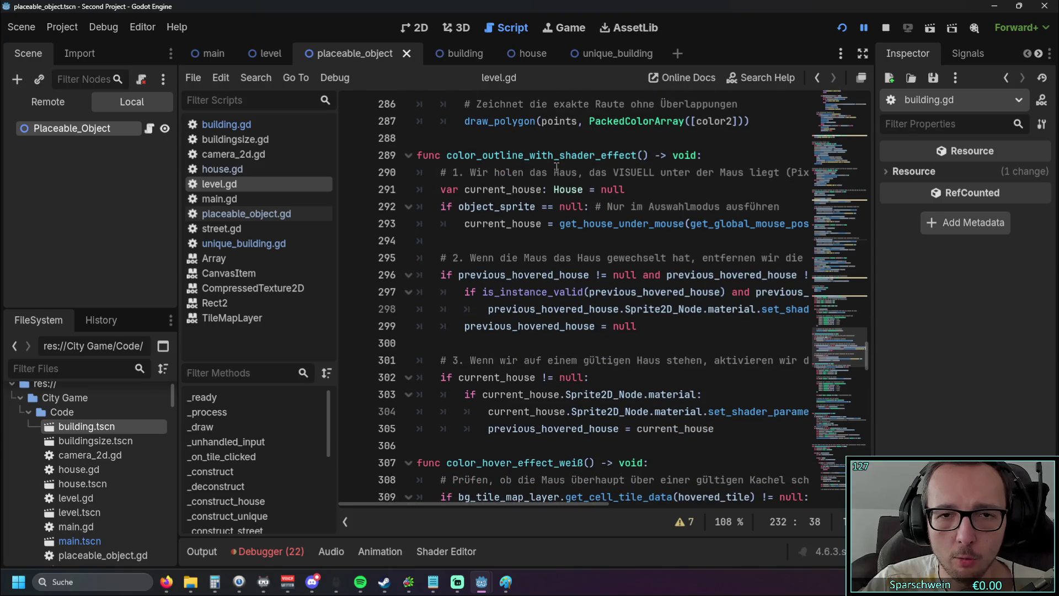
{"action": "scroll", "coordinate": [528, 183], "scroll_direction": "up", "scroll_amount": 1}
{"action": "left_click_drag", "start_coordinate": [465, 240], "coordinate": [625, 240]}
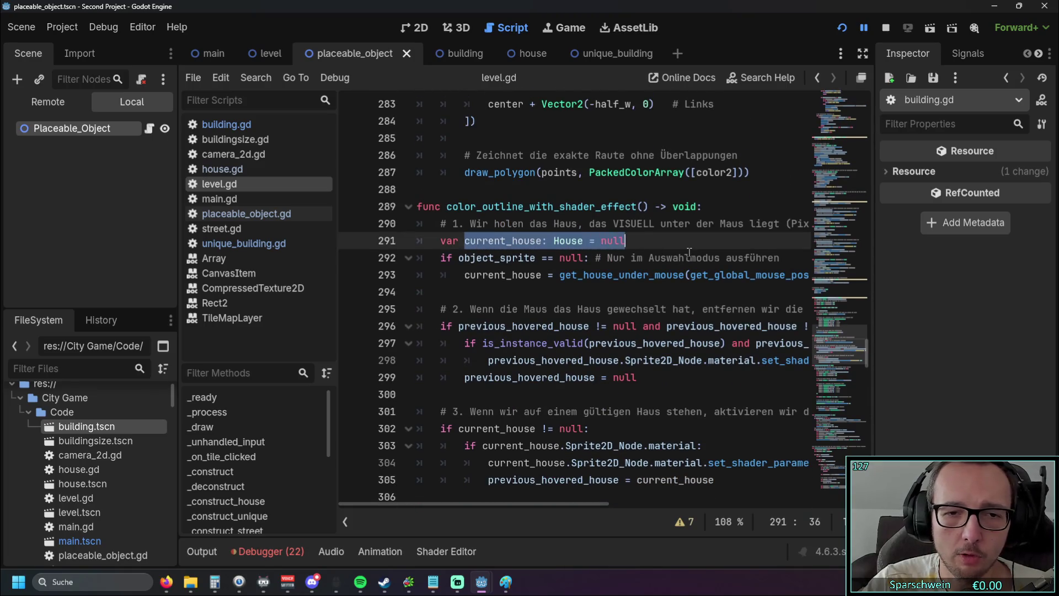
{"action": "left_click", "coordinate": [651, 258]}
{"action": "scroll", "coordinate": [609, 317], "scroll_direction": "down", "scroll_amount": 3}
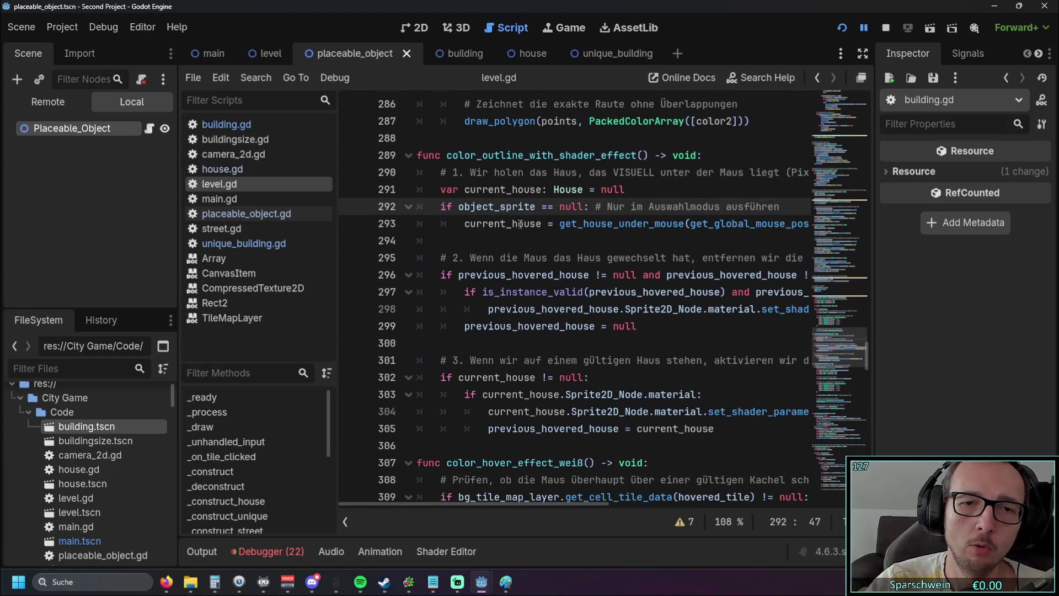
{"action": "left_click_drag", "start_coordinate": [430, 189], "coordinate": [441, 240]}
{"action": "left_click_drag", "start_coordinate": [636, 281], "coordinate": [668, 394]}
{"action": "scroll", "coordinate": [669, 394], "scroll_direction": "down", "scroll_amount": 1}
{"action": "scroll", "coordinate": [677, 325], "scroll_direction": "up", "scroll_amount": 1}
{"action": "mouse_move", "coordinate": [715, 429]}
{"action": "left_mouse_down"}
{"action": "mouse_move", "coordinate": [424, 358]}
{"action": "mouse_move", "coordinate": [406, 199]}
{"action": "left_mouse_up"}
{"action": "left_click", "coordinate": [650, 233]}
{"action": "double_click", "coordinate": [568, 189]}
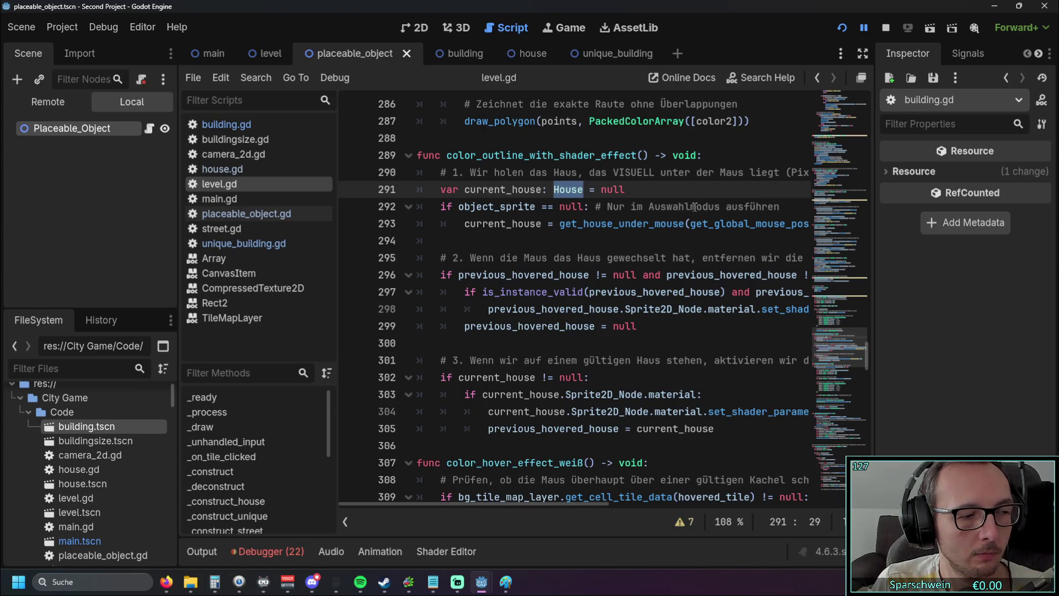
{"action": "left_click", "coordinate": [615, 224]}
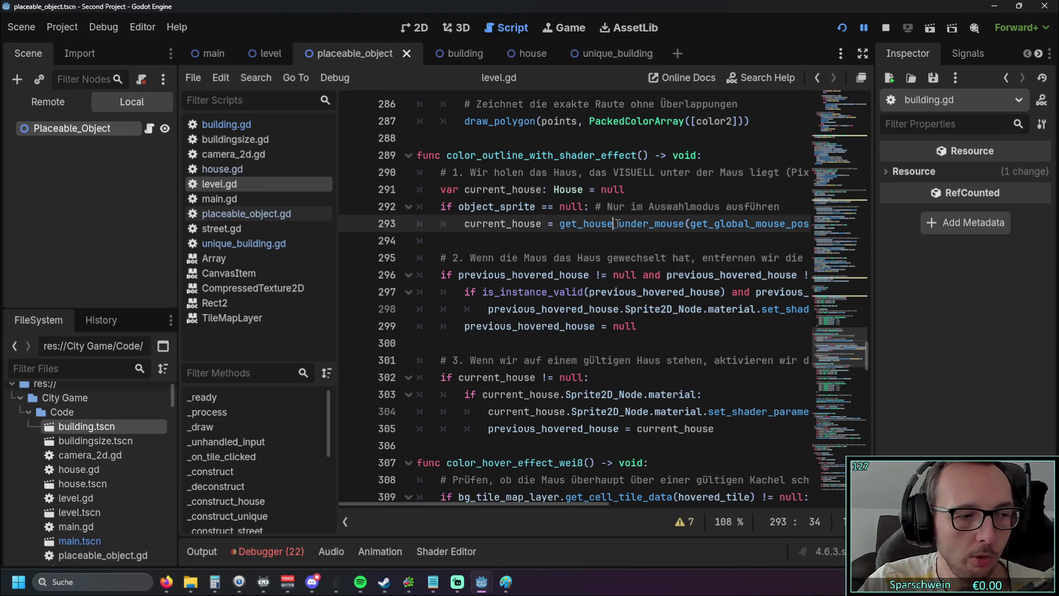
{"action": "scroll", "coordinate": [617, 248], "scroll_direction": "up", "scroll_amount": 15}
{"action": "scroll", "coordinate": [621, 269], "scroll_direction": "up", "scroll_amount": 20}
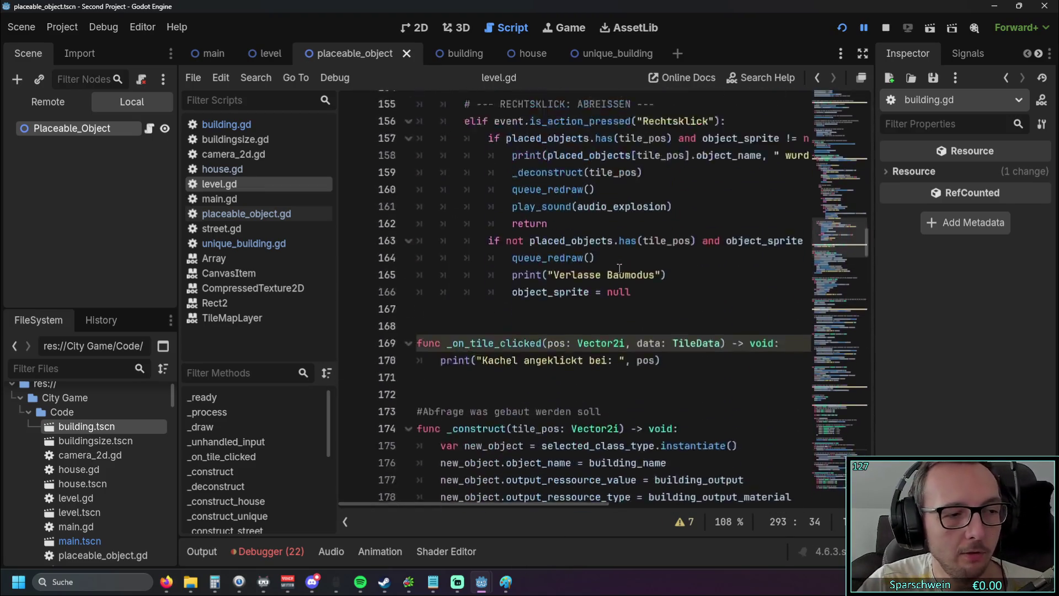
Scroll through level.gd, then switch to the Building scene to show its Sprite2D node
{"action": "scroll", "coordinate": [618, 267], "scroll_direction": "up", "scroll_amount": 14}
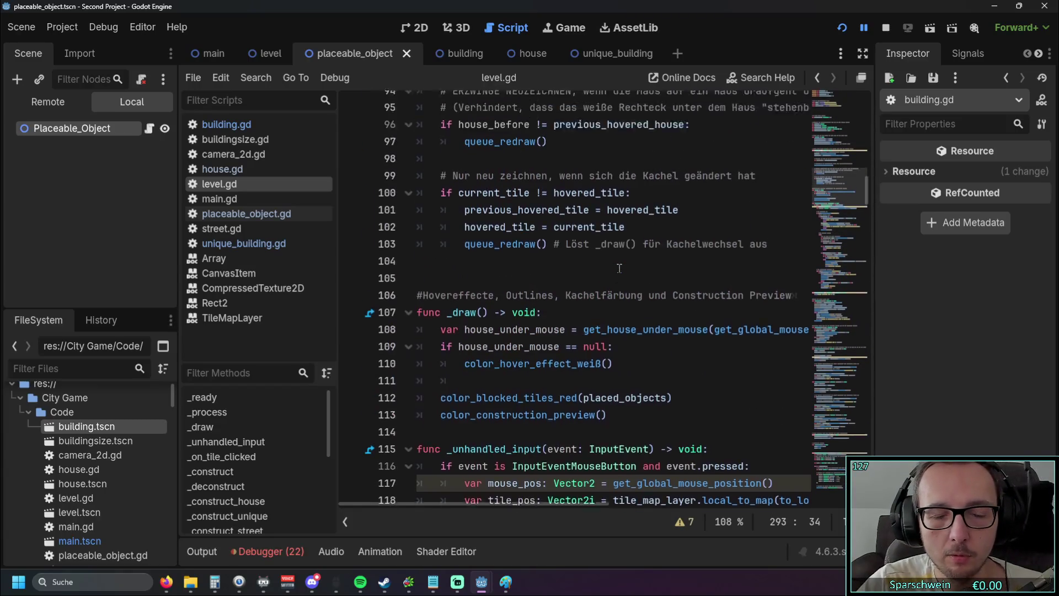
{"action": "scroll", "coordinate": [611, 262], "scroll_direction": "up", "scroll_amount": 9}
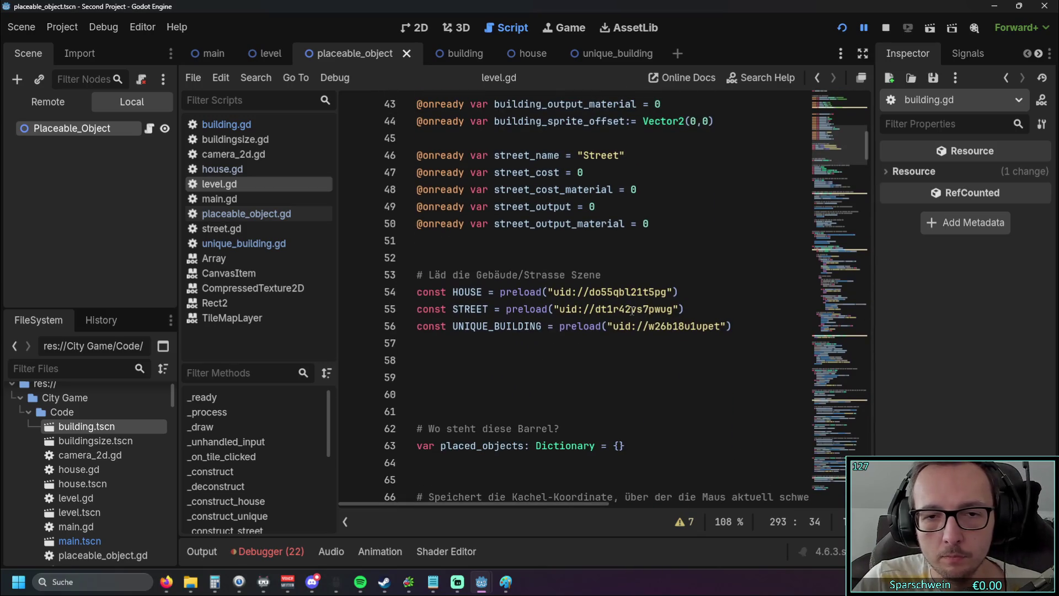
{"action": "mouse_move", "coordinate": [634, 311]}
{"action": "mouse_move", "coordinate": [610, 291]}
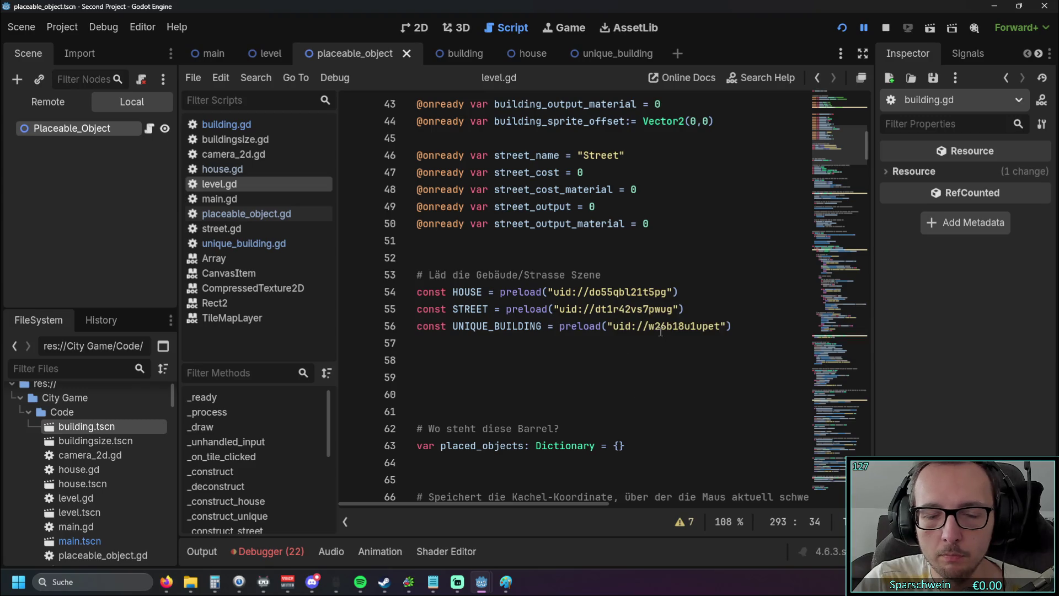
{"action": "mouse_move", "coordinate": [660, 331]}
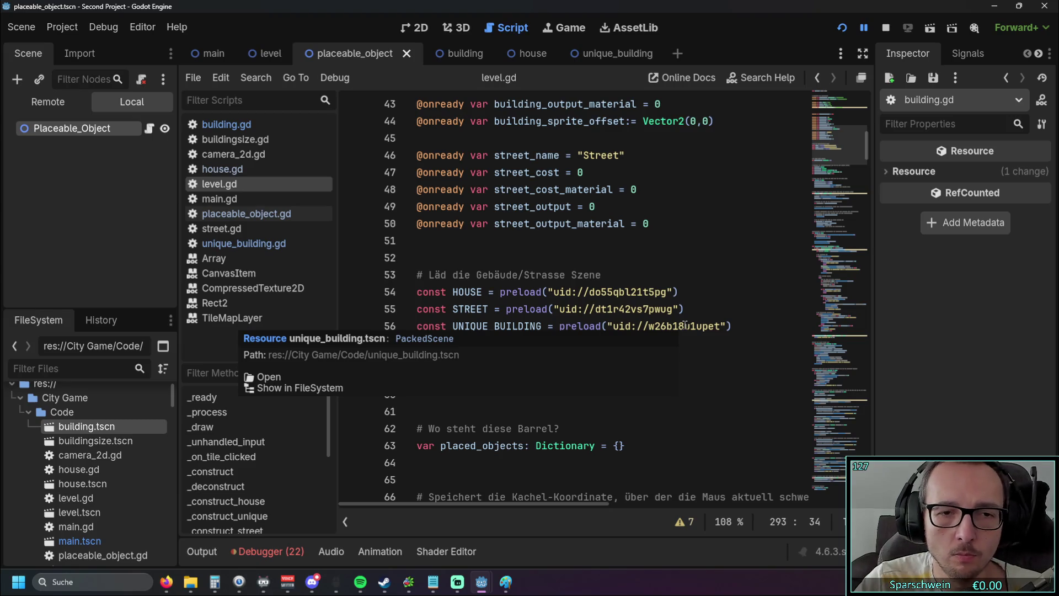
{"action": "scroll", "coordinate": [727, 285], "scroll_direction": "up", "scroll_amount": 7}
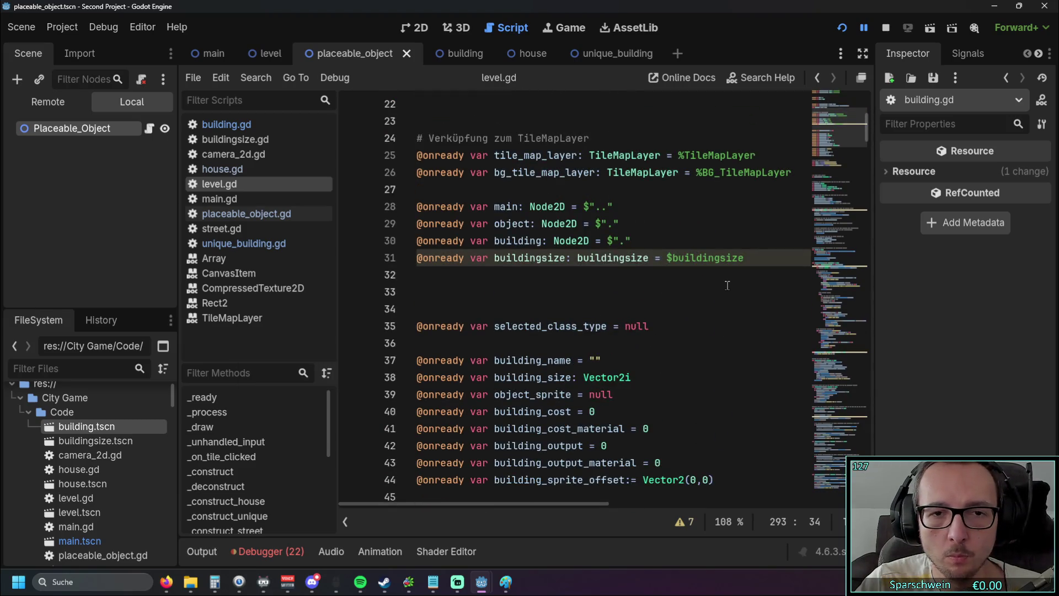
{"action": "scroll", "coordinate": [727, 285], "scroll_direction": "up", "scroll_amount": 7}
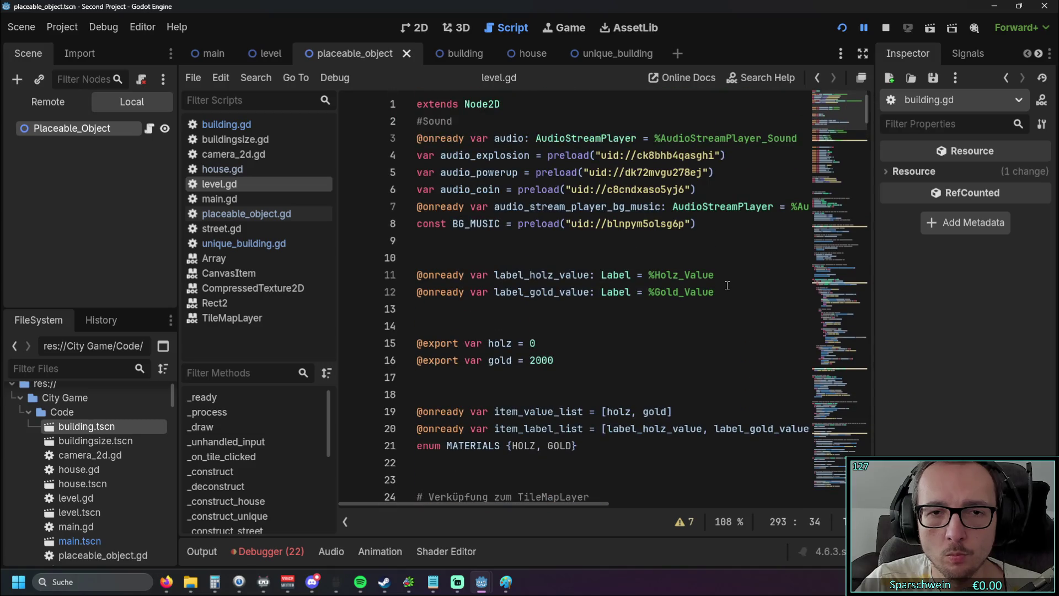
{"action": "mouse_move", "coordinate": [471, 506]}
{"action": "left_mouse_down"}
{"action": "mouse_move", "coordinate": [568, 504]}
{"action": "mouse_move", "coordinate": [439, 502]}
{"action": "left_mouse_up"}
{"action": "scroll", "coordinate": [586, 315], "scroll_direction": "down", "scroll_amount": 1}
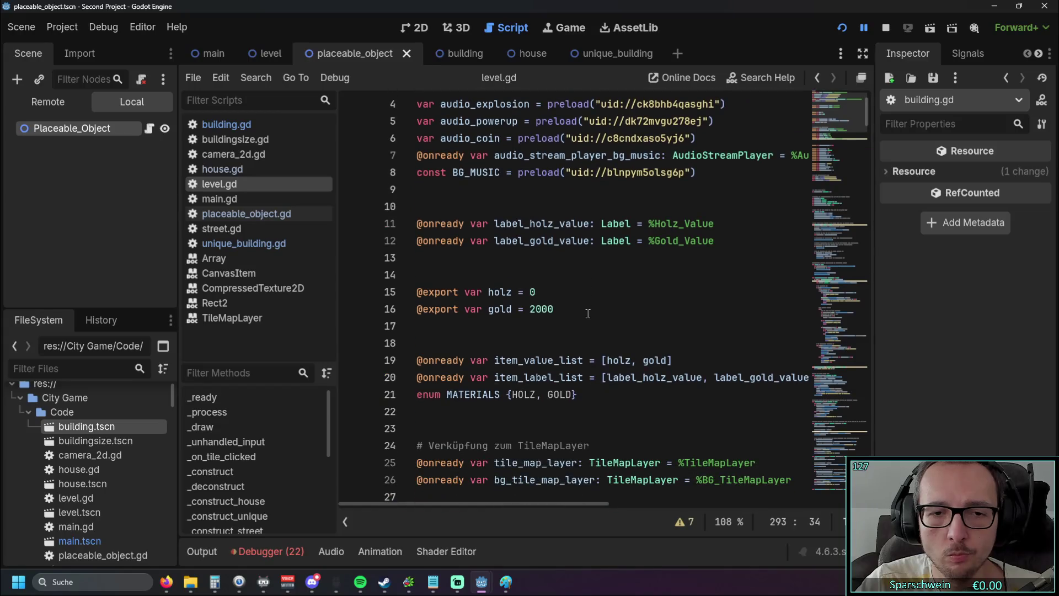
{"action": "scroll", "coordinate": [689, 298], "scroll_direction": "down", "scroll_amount": 4}
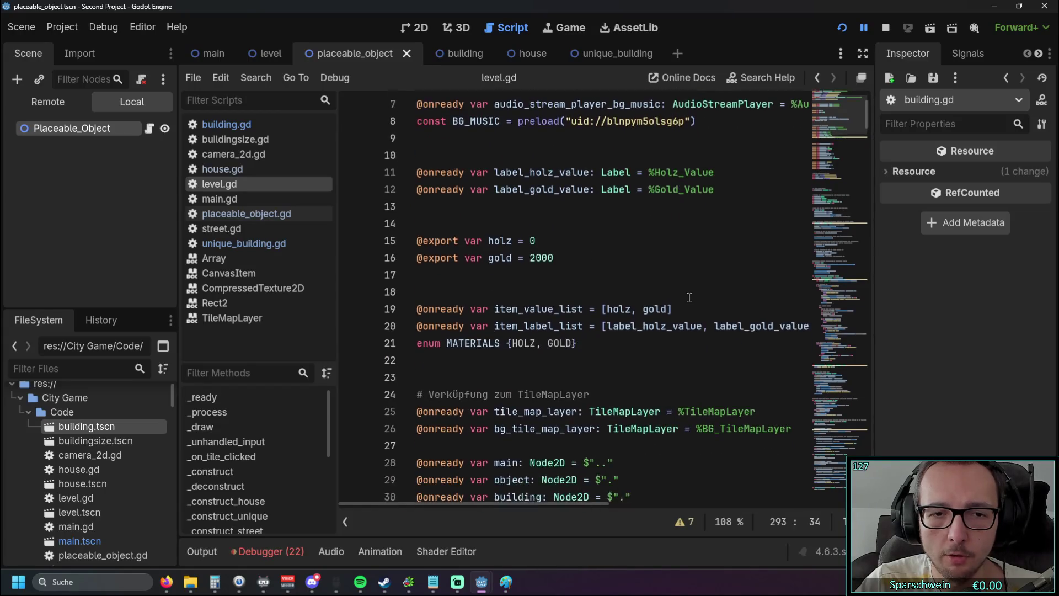
{"action": "scroll", "coordinate": [689, 297], "scroll_direction": "down", "scroll_amount": 1}
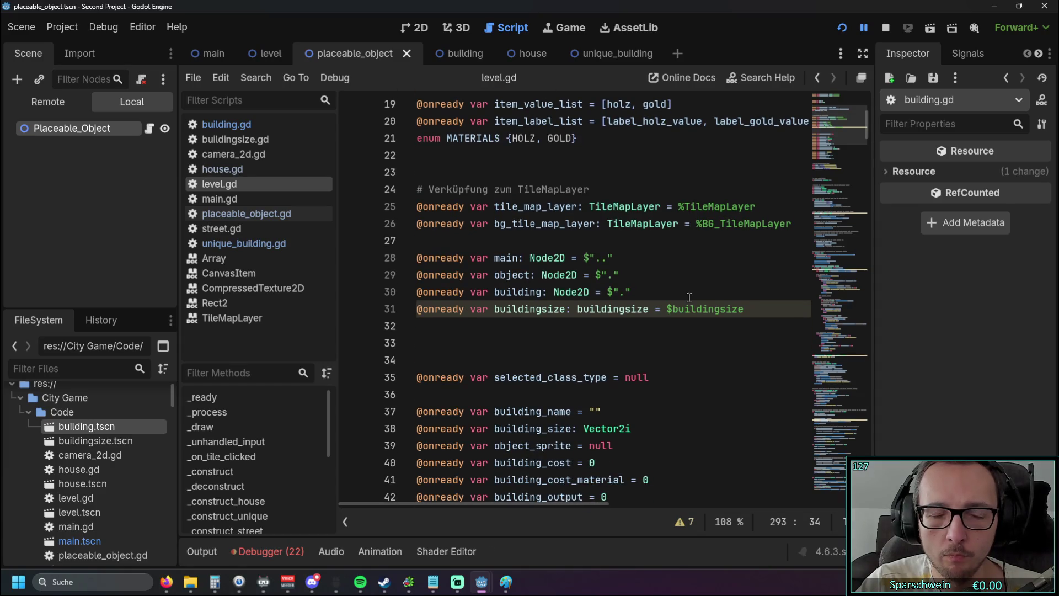
{"action": "scroll", "coordinate": [689, 297], "scroll_direction": "down", "scroll_amount": 6}
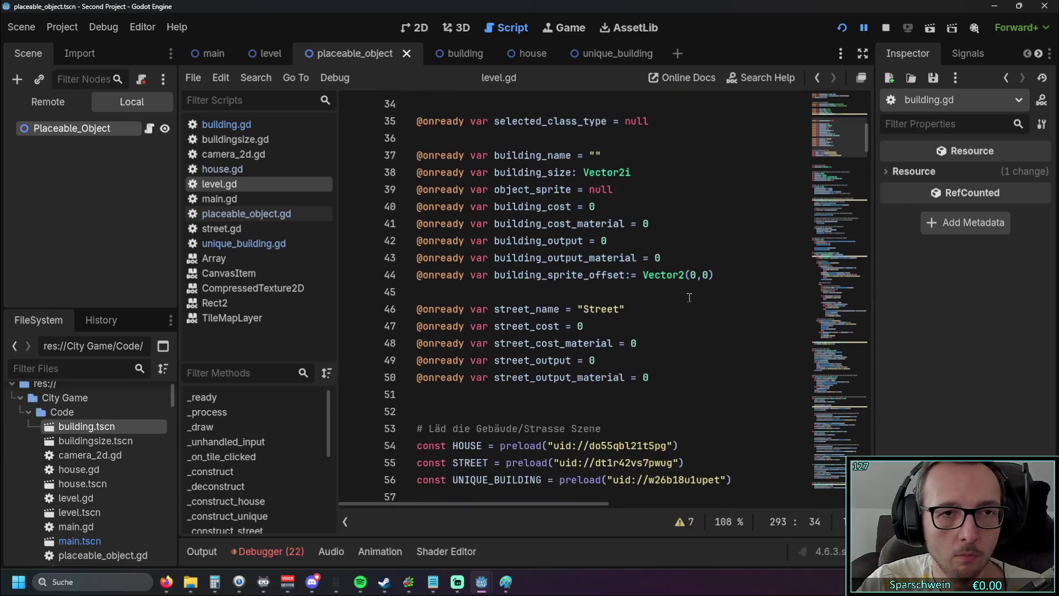
{"action": "left_click", "coordinate": [454, 54]}
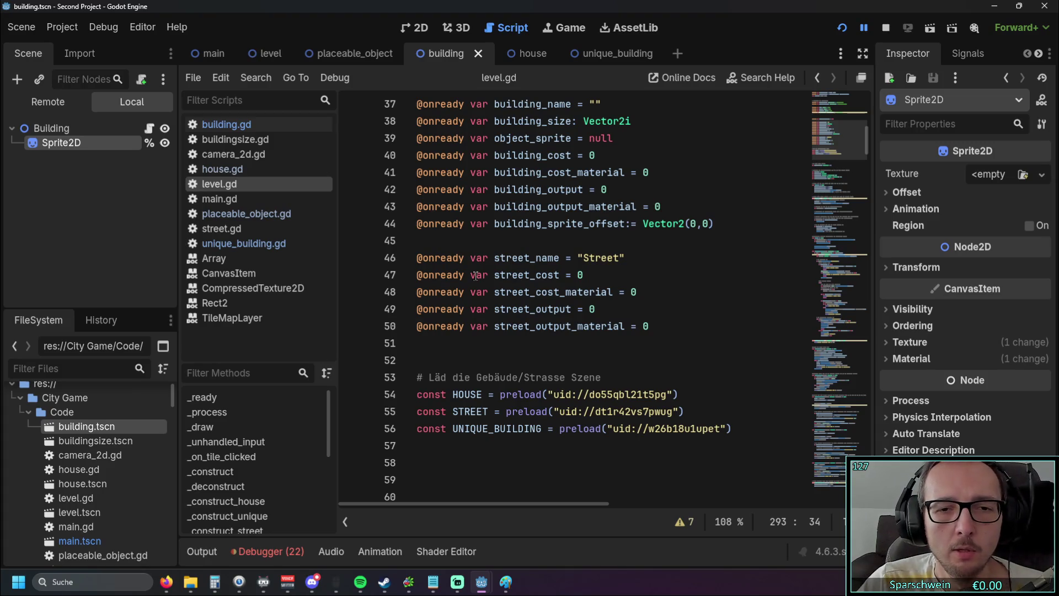
Show building.gd's texture-setting _ready code, then reopen the house scene with its Sprite2D child
{"action": "scroll", "coordinate": [476, 276], "scroll_direction": "up", "scroll_amount": 1}
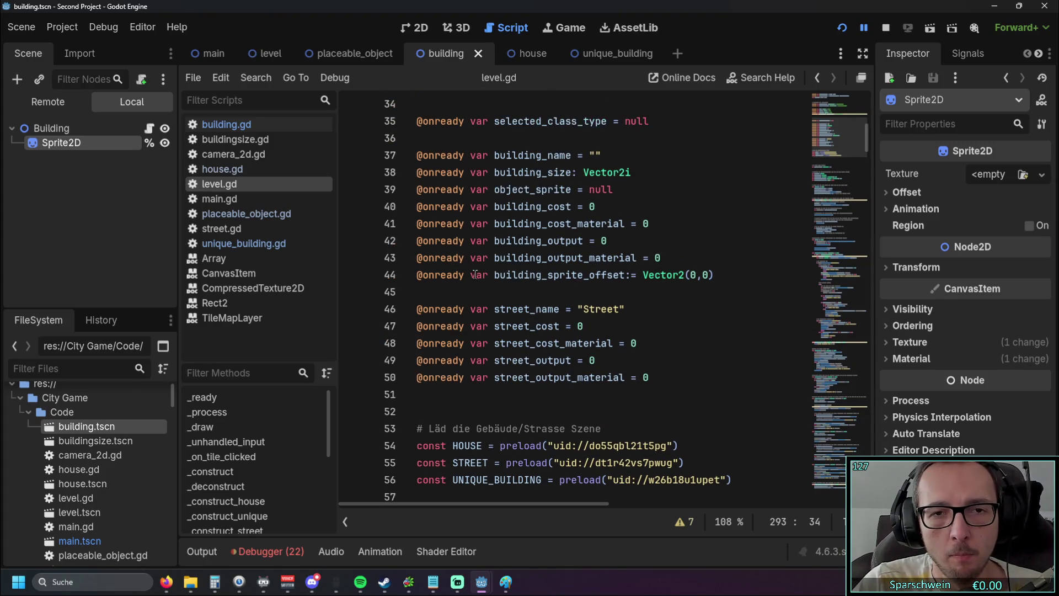
{"action": "left_click", "coordinate": [249, 126]}
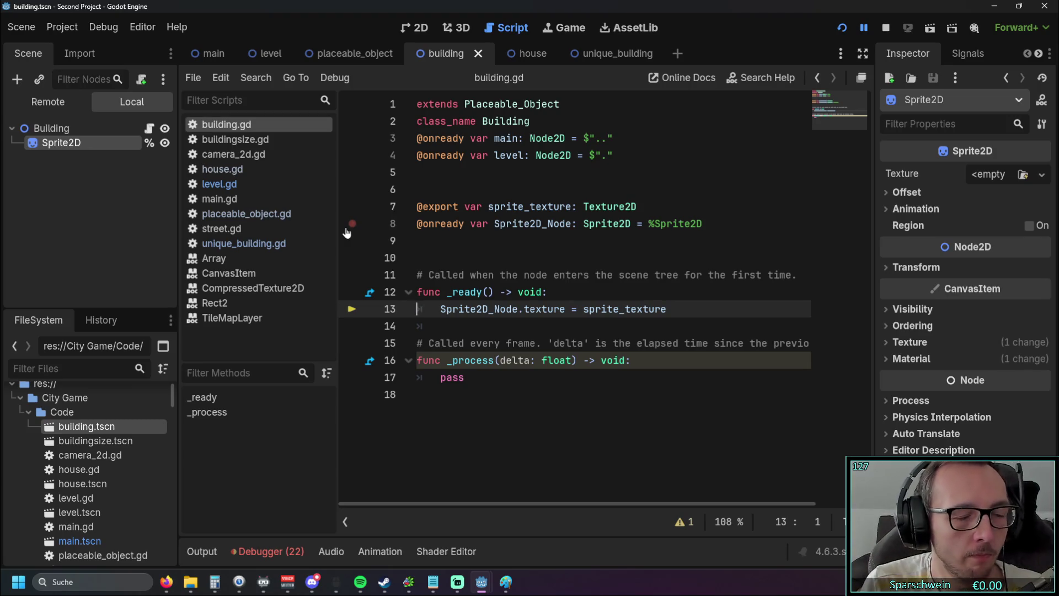
{"action": "left_click", "coordinate": [518, 54]}
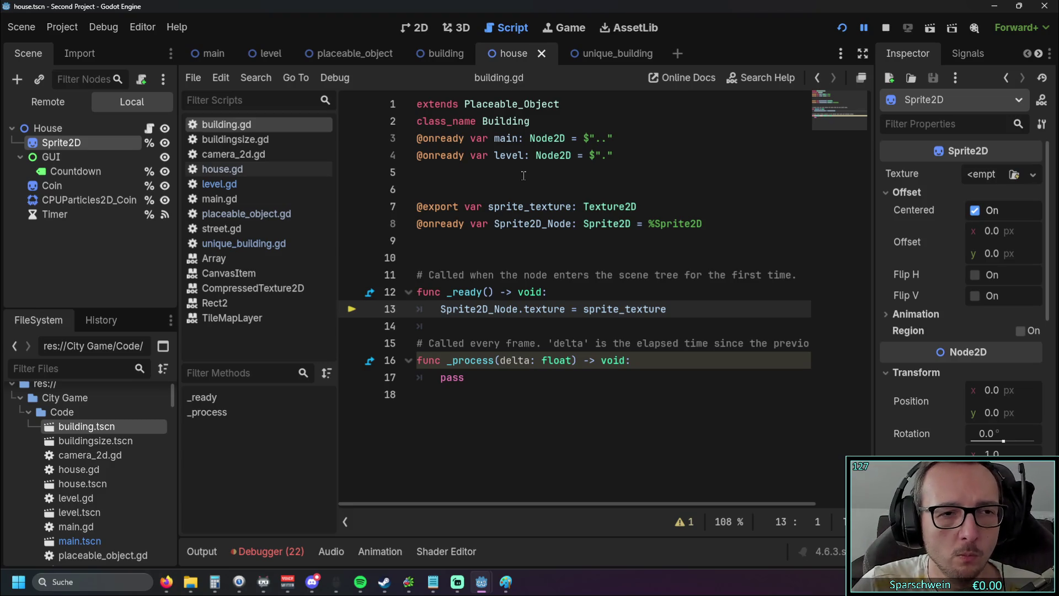
Display house.gd from line 1, showing _ready setting the sprite texture, set_coin() and set_timer()
{"action": "left_click", "coordinate": [237, 171]}
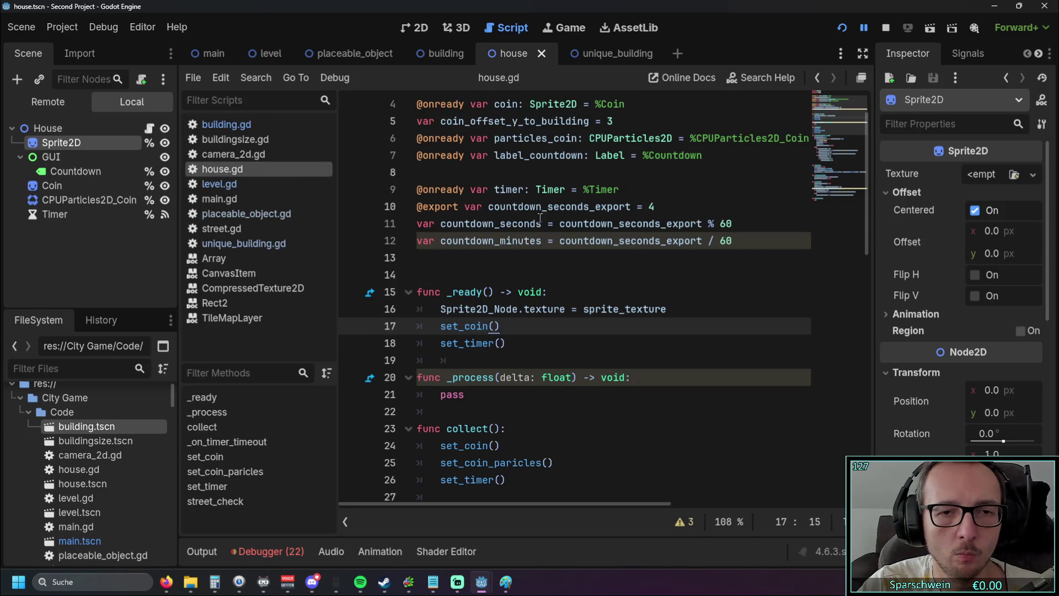
{"action": "scroll", "coordinate": [718, 368], "scroll_direction": "up", "scroll_amount": 1}
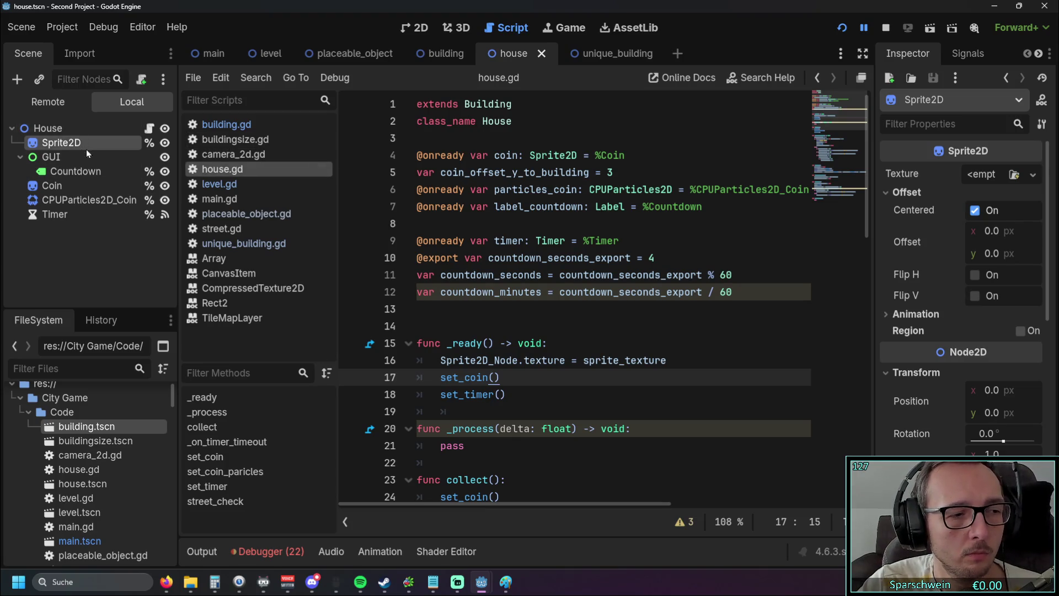
{"action": "left_click", "coordinate": [265, 247]}
{"action": "double_click", "coordinate": [469, 104]}
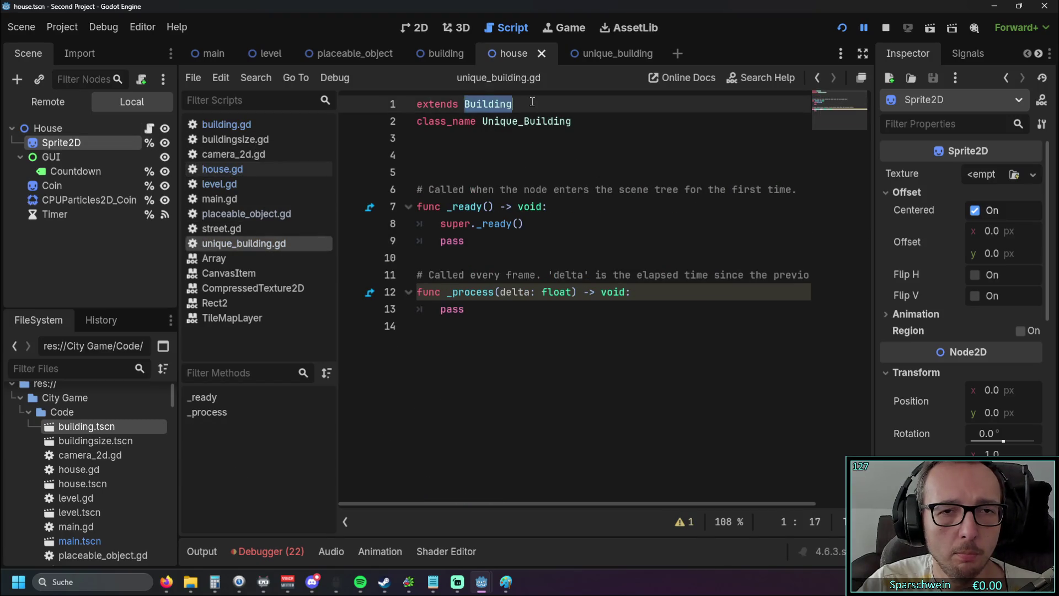
{"action": "left_click", "coordinate": [538, 148]}
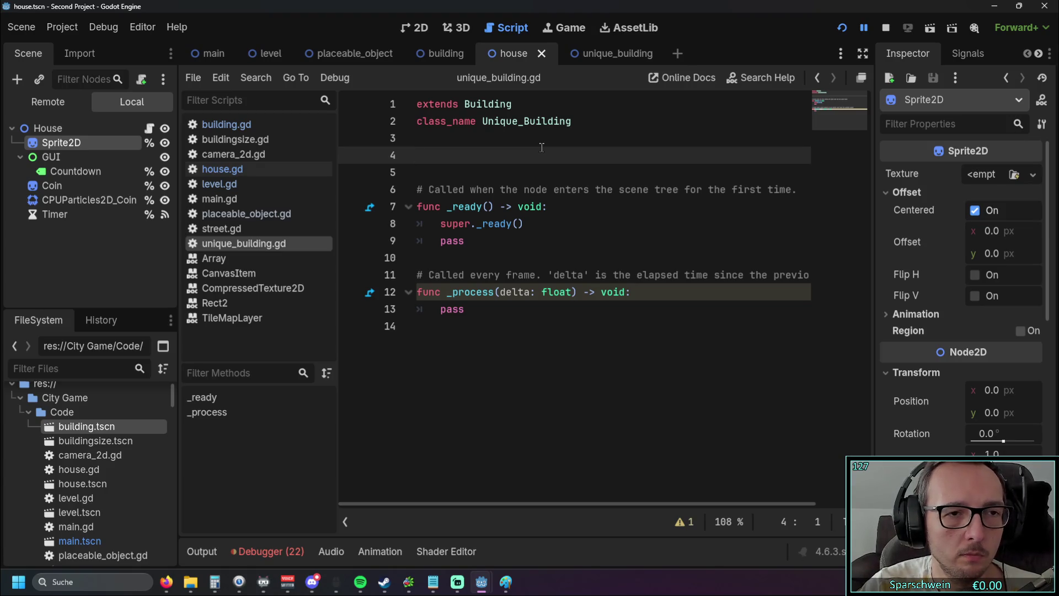
{"action": "left_click", "coordinate": [240, 174]}
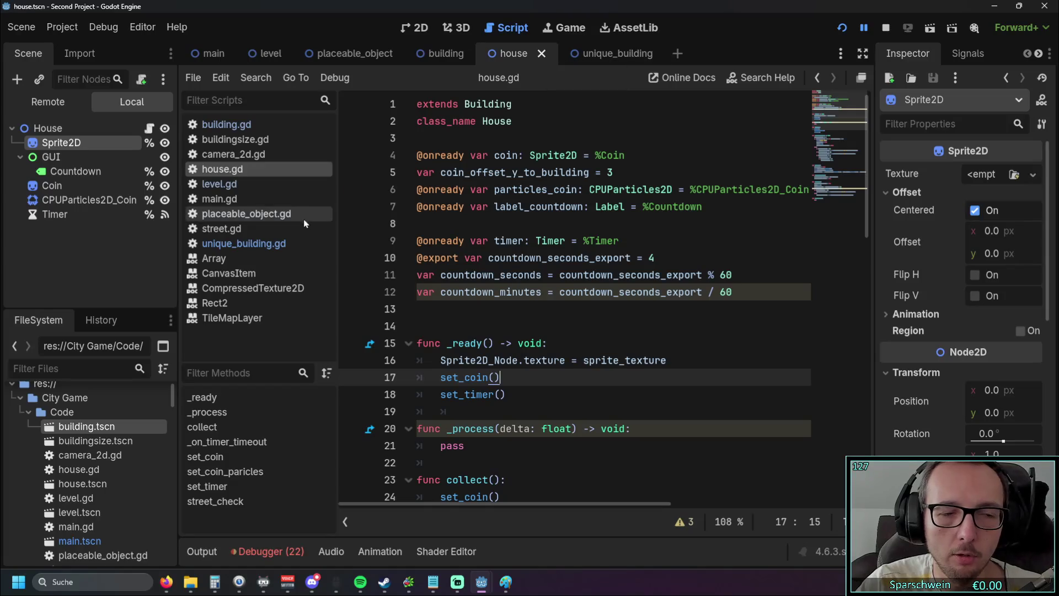
Select house.gd's line 16 texture assignment, browse the building scenes, then open level.gd's building variables
{"action": "left_click_drag", "start_coordinate": [673, 361], "coordinate": [442, 361]}
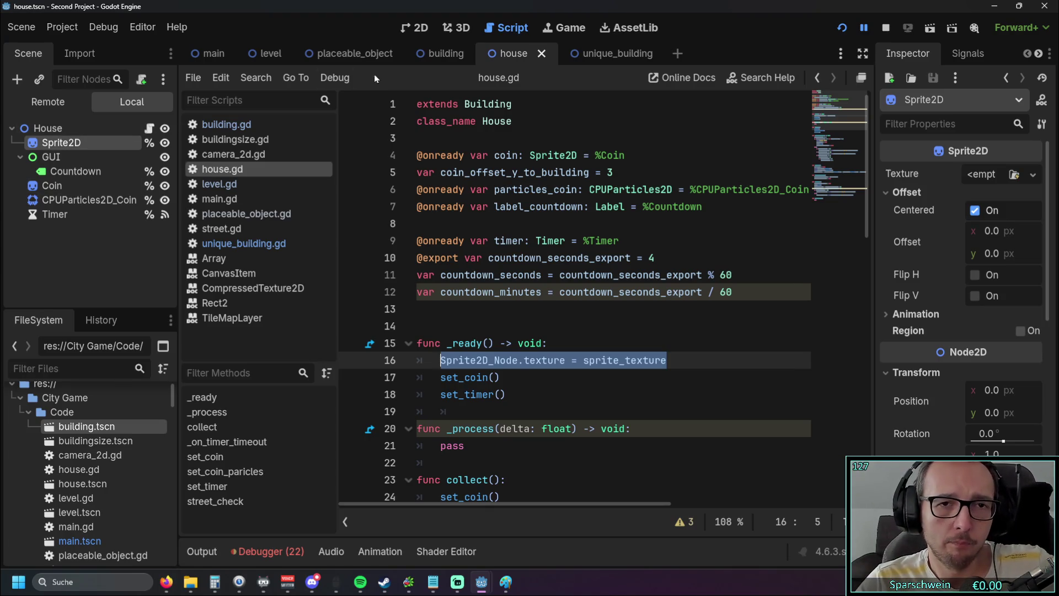
{"action": "left_click", "coordinate": [430, 54]}
{"action": "left_click", "coordinate": [343, 53]}
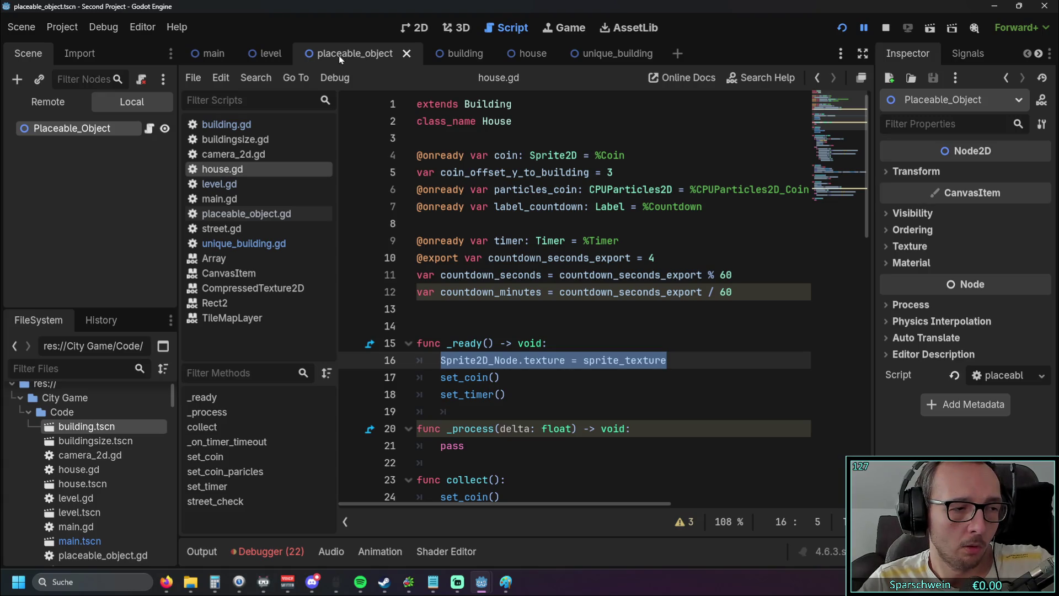
{"action": "left_click", "coordinate": [461, 55]}
{"action": "left_click", "coordinate": [527, 57]}
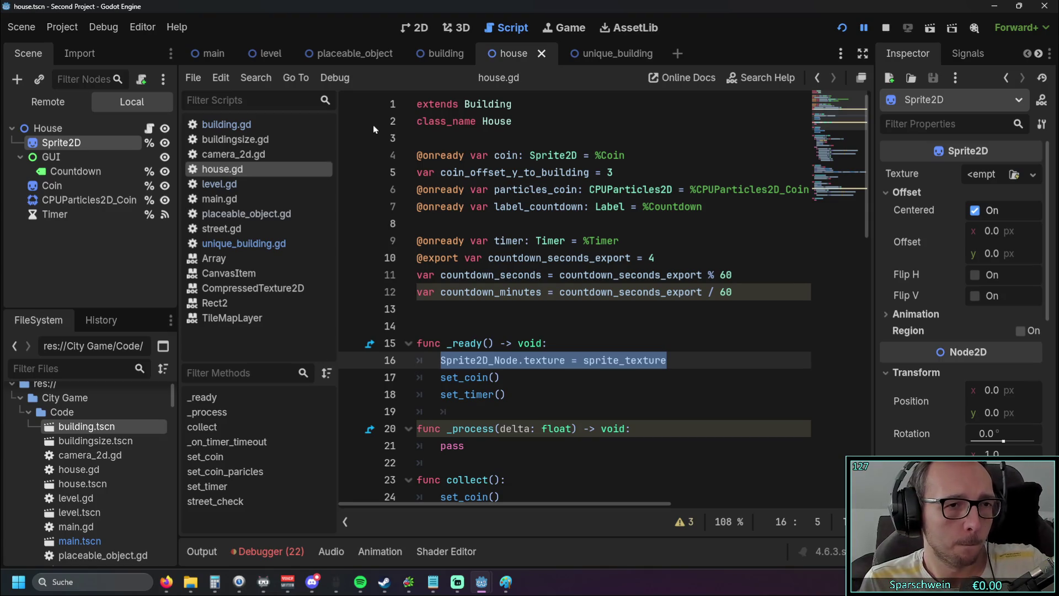
{"action": "left_click", "coordinate": [219, 183]}
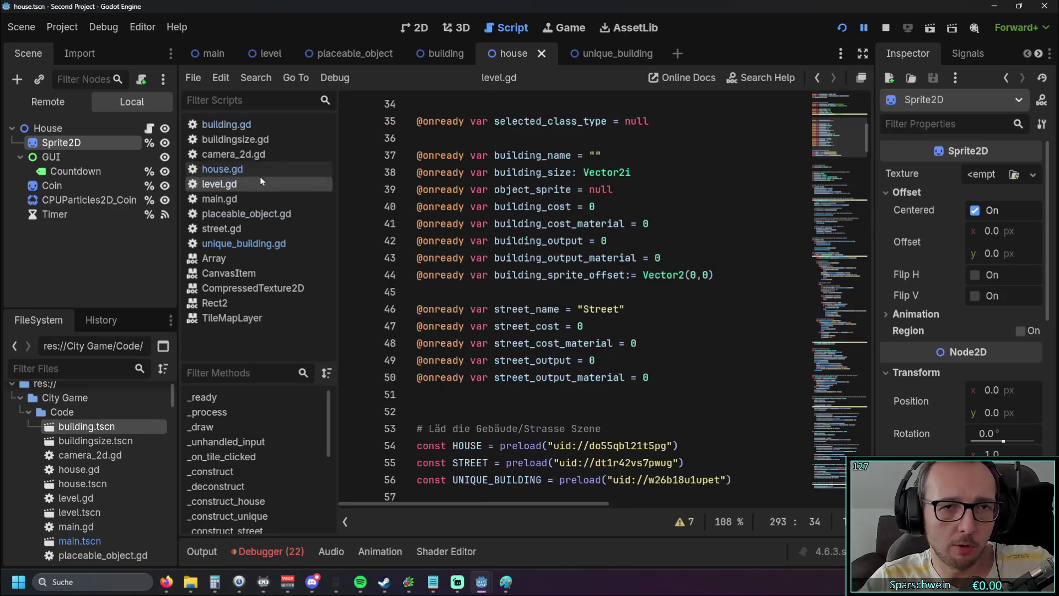
{"action": "scroll", "coordinate": [510, 270], "scroll_direction": "down", "scroll_amount": 4}
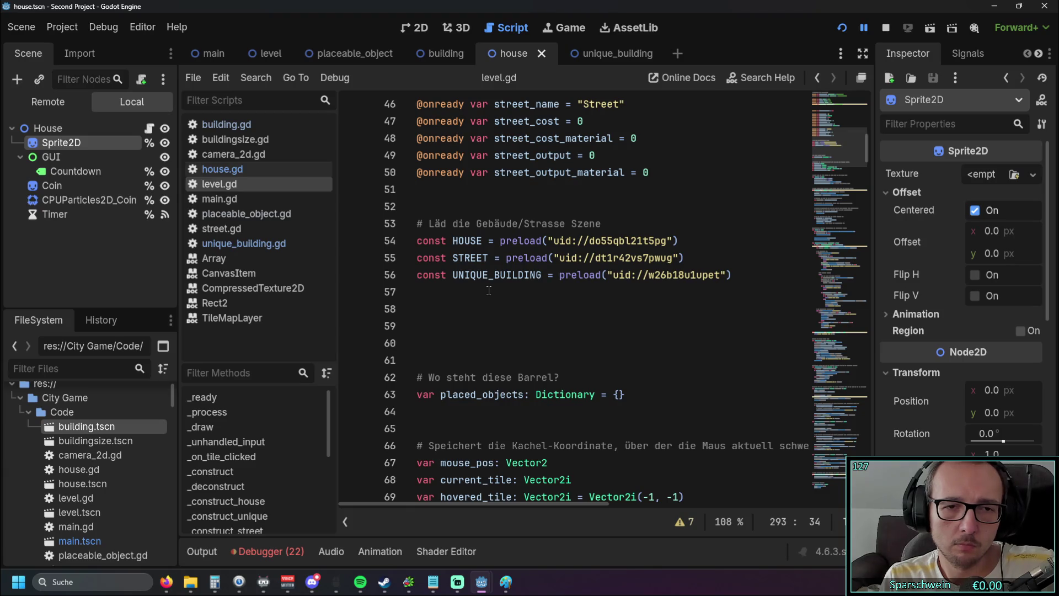
{"action": "left_click", "coordinate": [731, 275]}
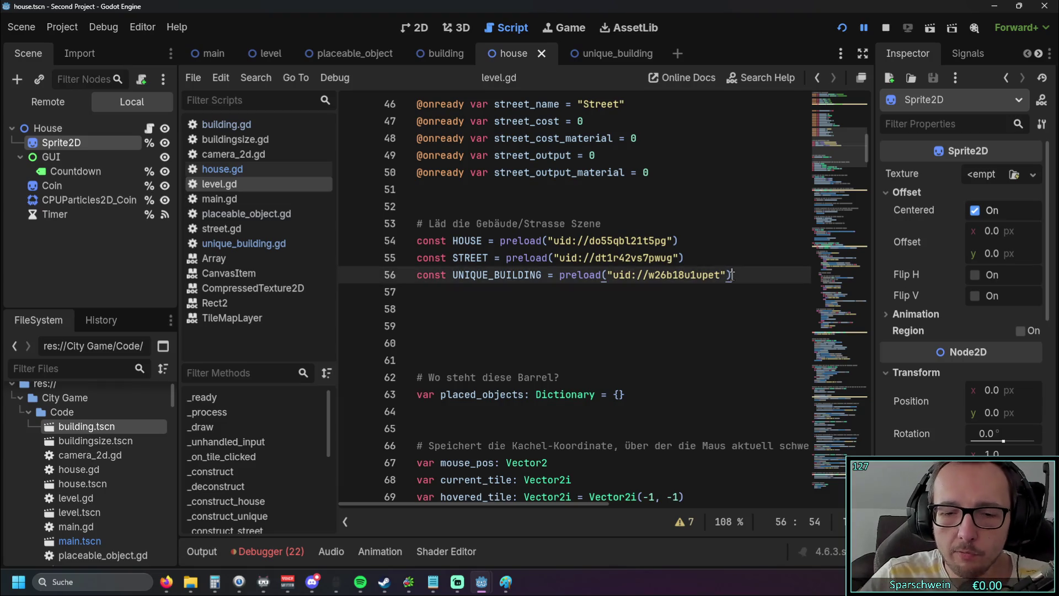
Add line 57 'const BUILDING = ' preloading building.tscn dragged from the FileSystem dock
{"action": "key", "text": "Return"}
{"action": "type", "text": "con"}
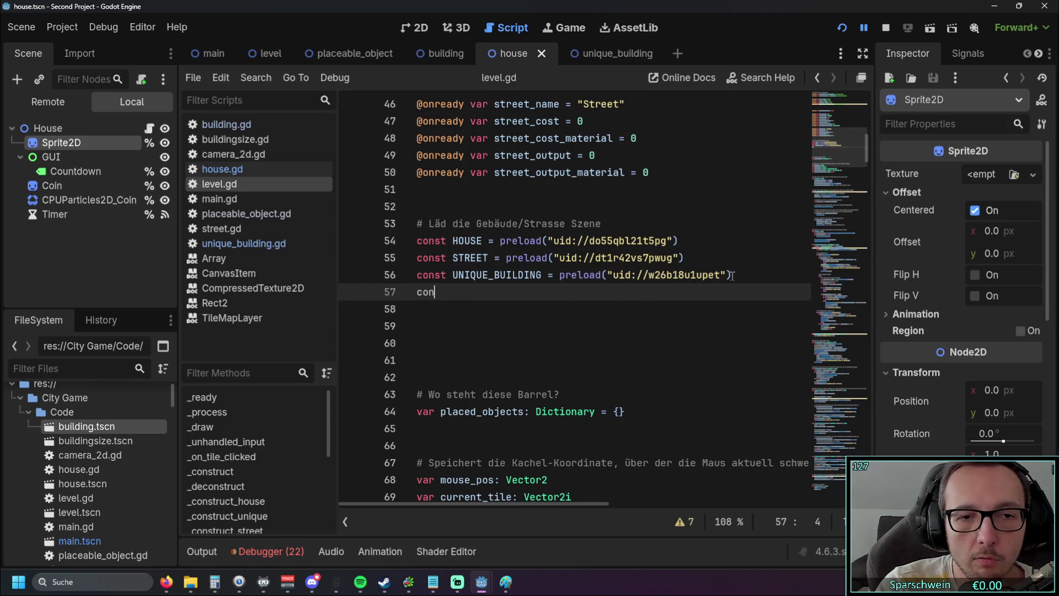
{"action": "type", "text": "st "}
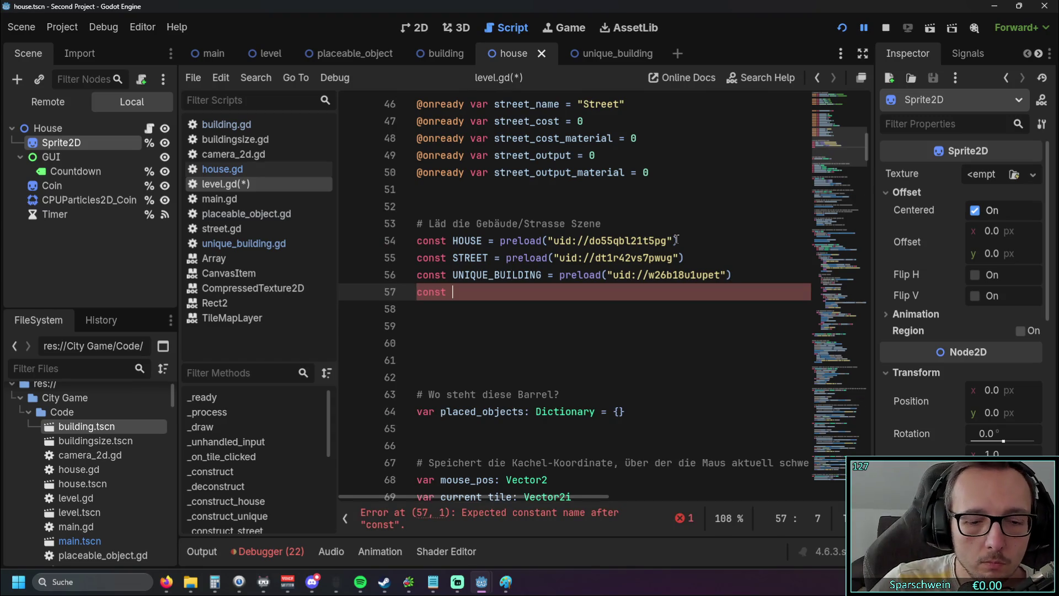
{"action": "type", "text": "BUIL"}
{"action": "key", "text": "BackSpace"}
{"action": "key", "text": "BackSpace"}
{"action": "key", "text": "BackSpace"}
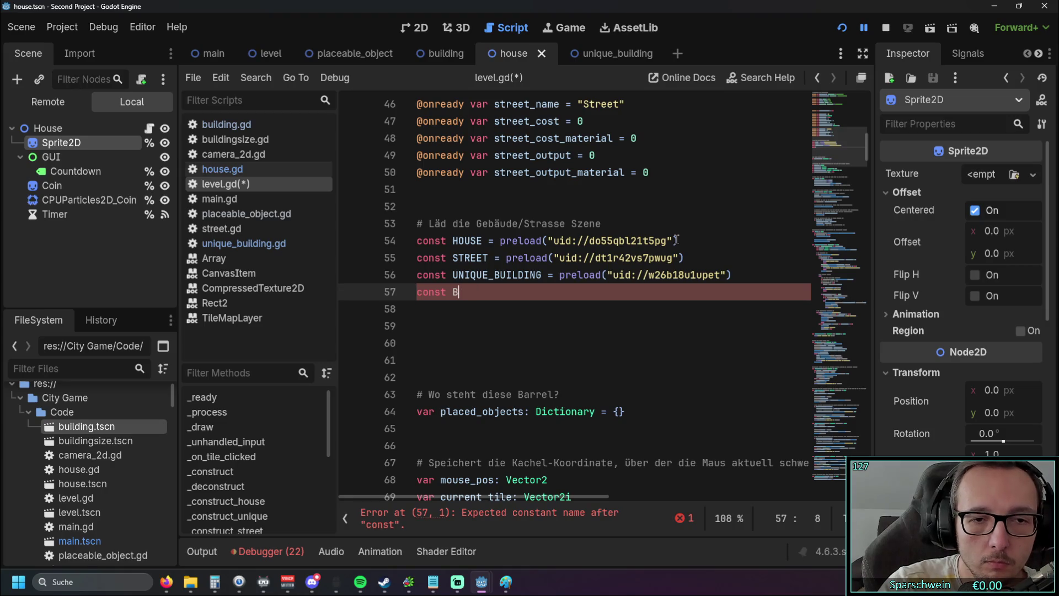
{"action": "type", "text": "UILDING "}
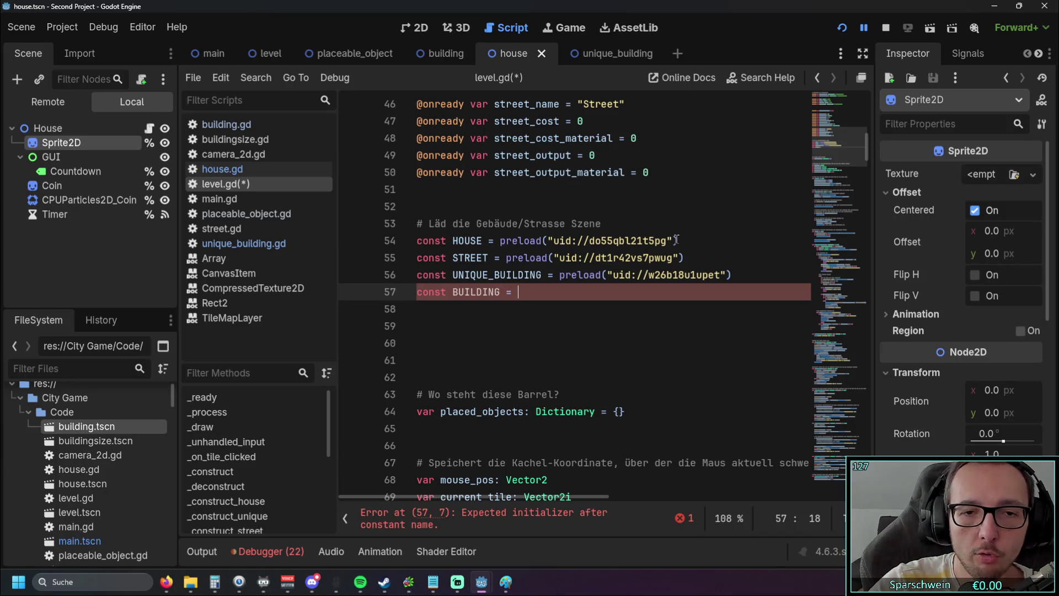
{"action": "type", "text": "="}
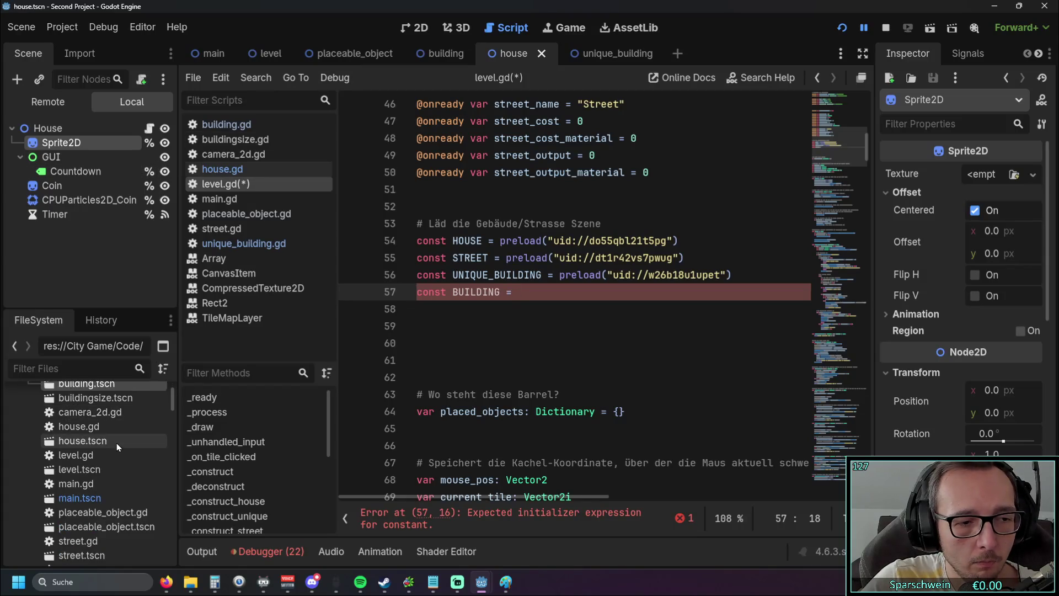
{"action": "scroll", "coordinate": [116, 442], "scroll_direction": "down", "scroll_amount": 3}
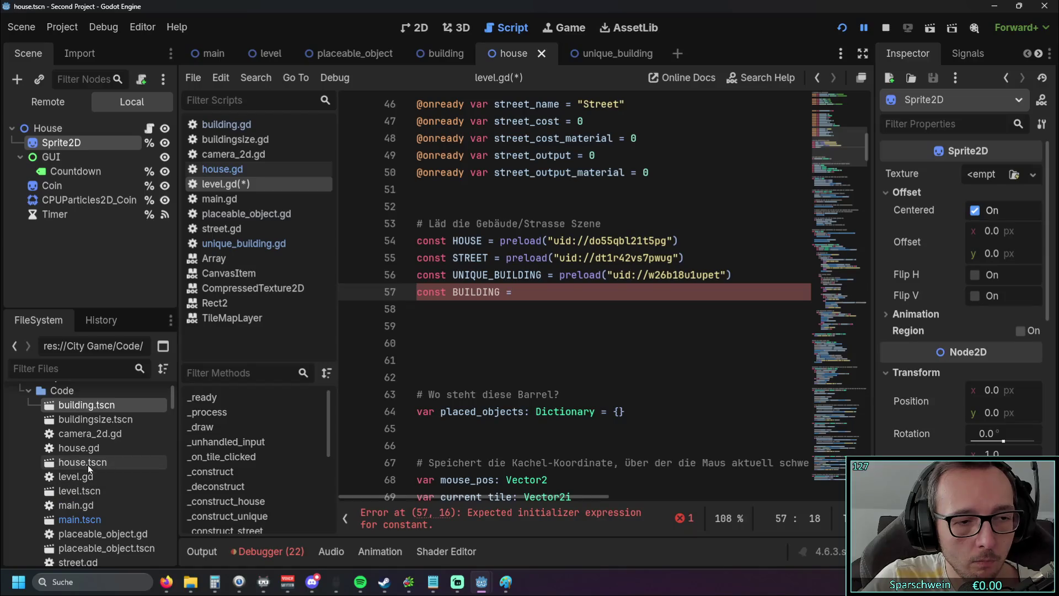
{"action": "left_click_drag", "start_coordinate": [78, 405], "coordinate": [532, 302]}
{"action": "left_click", "coordinate": [519, 342]}
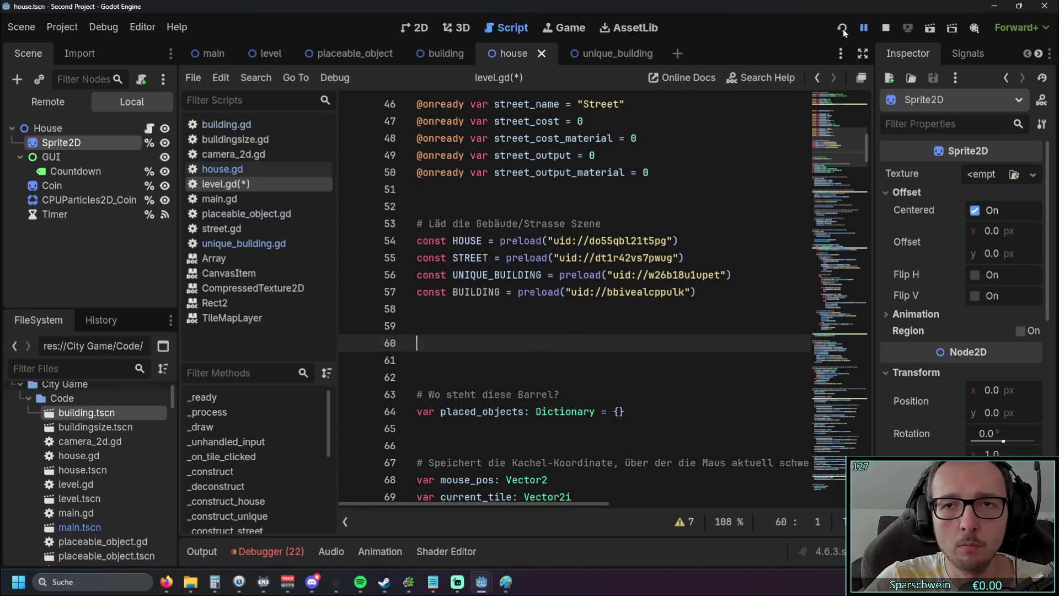
Run the project and place a Bomb, reproducing building.gd line 13's null-instance texture error
{"action": "left_click", "coordinate": [842, 28]}
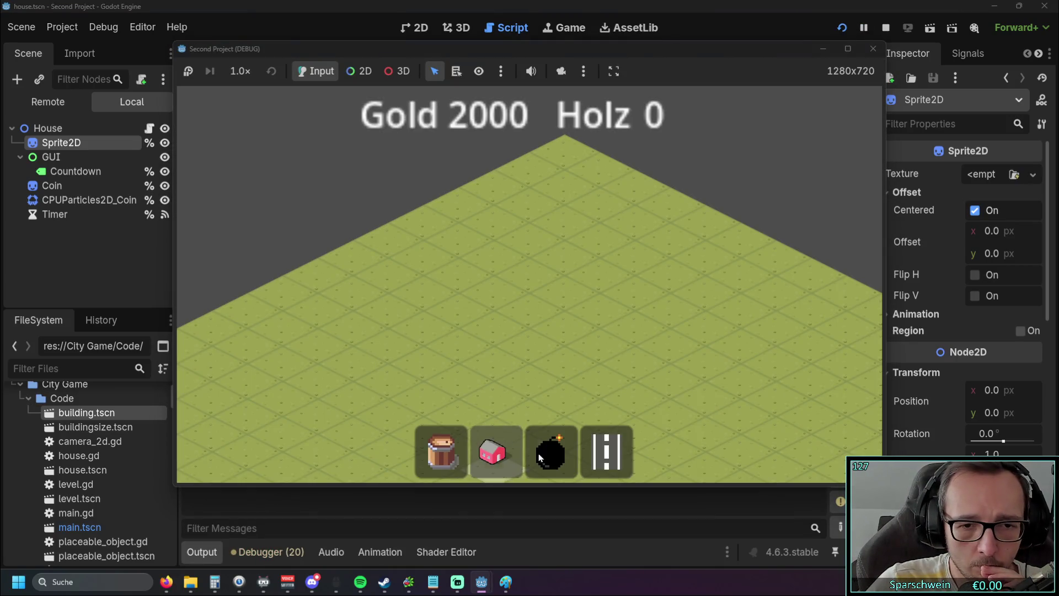
{"action": "left_click", "coordinate": [539, 456]}
{"action": "left_click", "coordinate": [547, 323]}
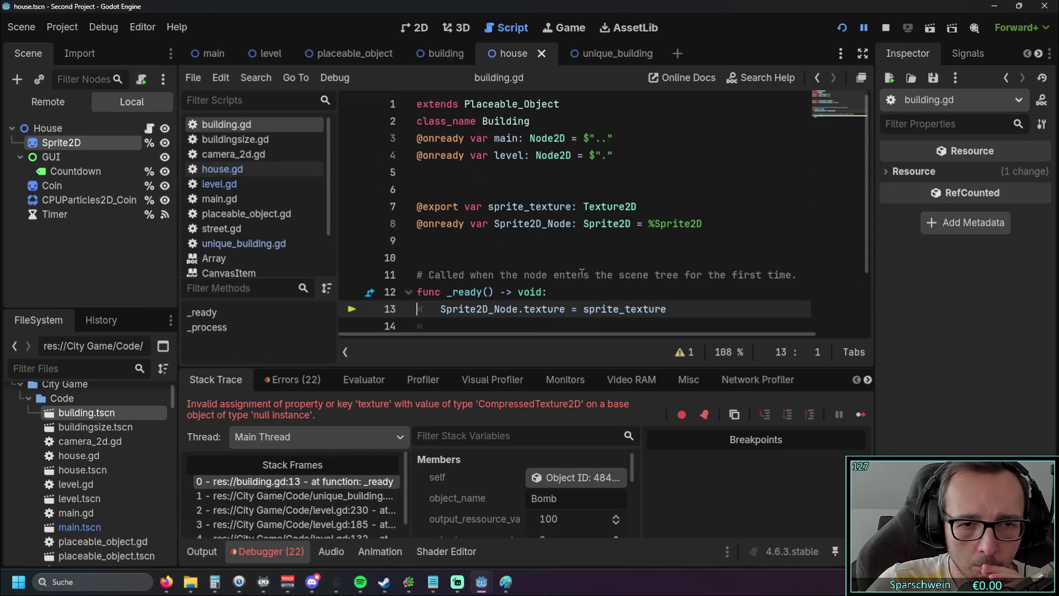
{"action": "scroll", "coordinate": [557, 279], "scroll_direction": "down", "scroll_amount": 2}
{"action": "scroll", "coordinate": [536, 285], "scroll_direction": "up", "scroll_amount": 2}
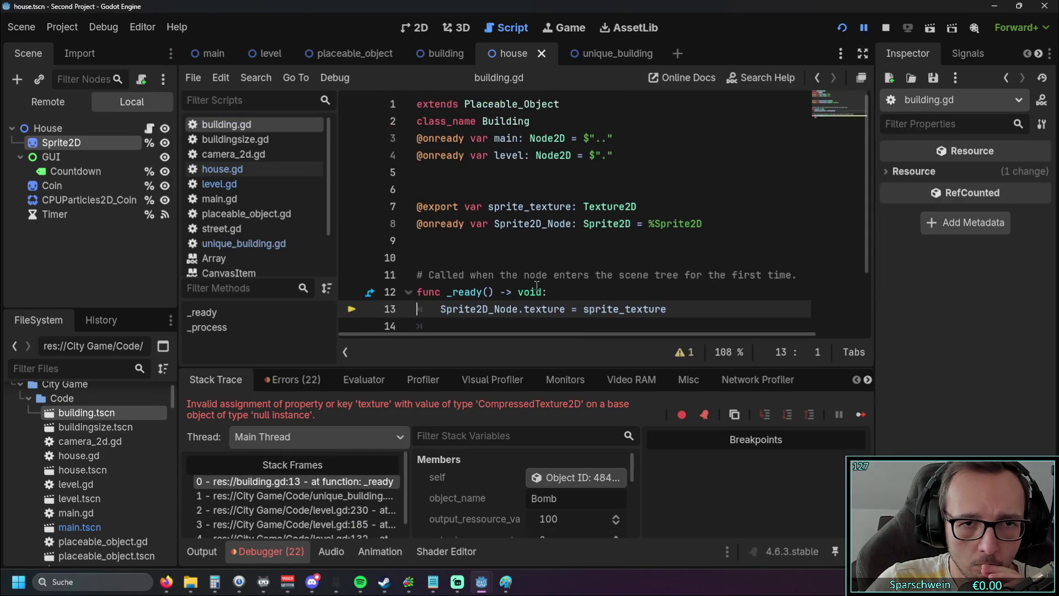
{"action": "scroll", "coordinate": [536, 286], "scroll_direction": "down", "scroll_amount": 1}
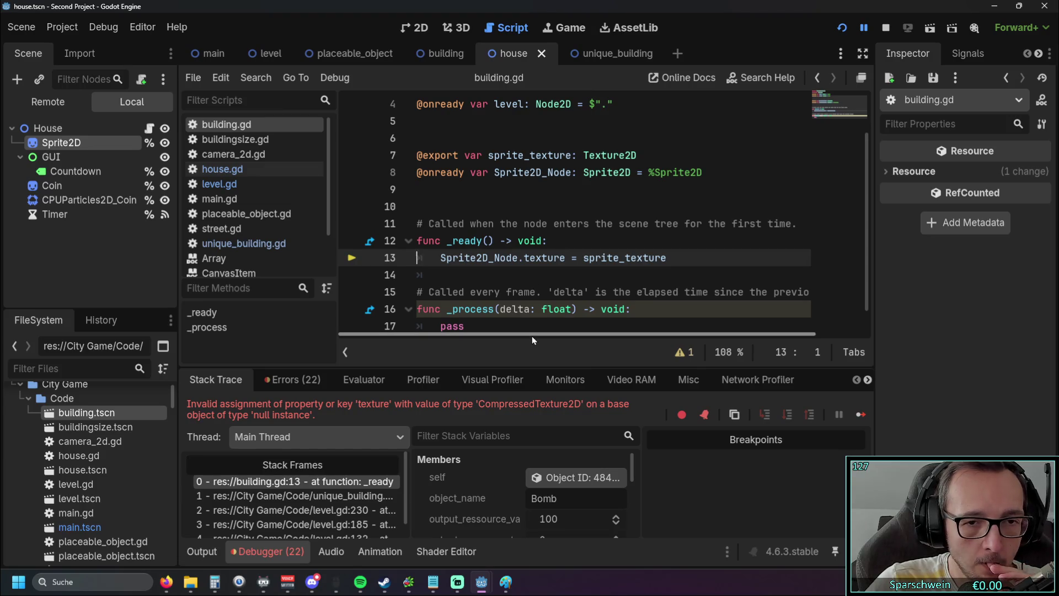
{"action": "left_click", "coordinate": [442, 53]}
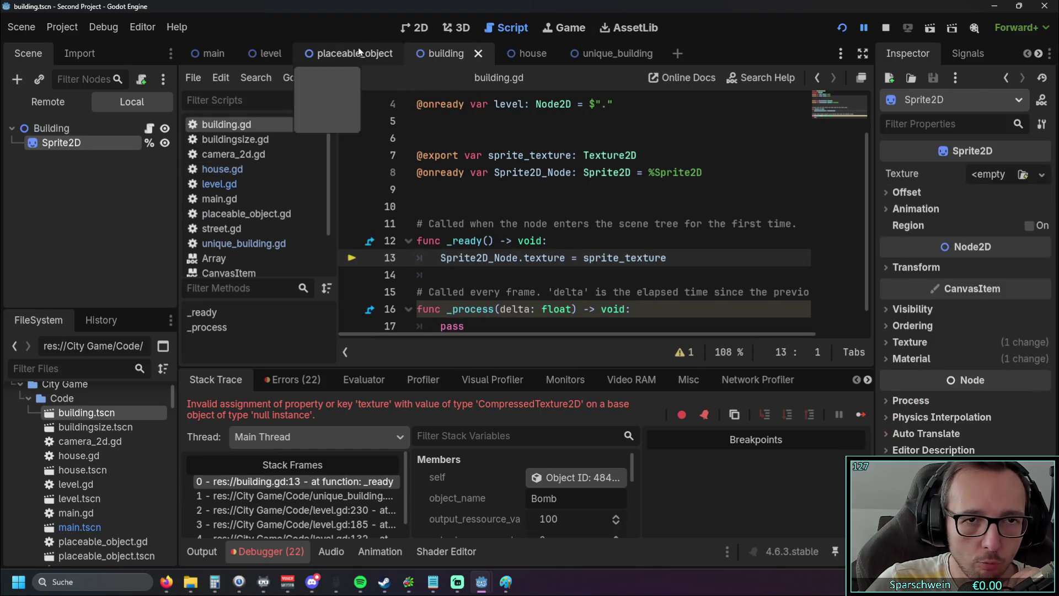
Review the Placeable_Object script around _process, then bring up the Paint city-layout plan
{"action": "left_click", "coordinate": [373, 54]}
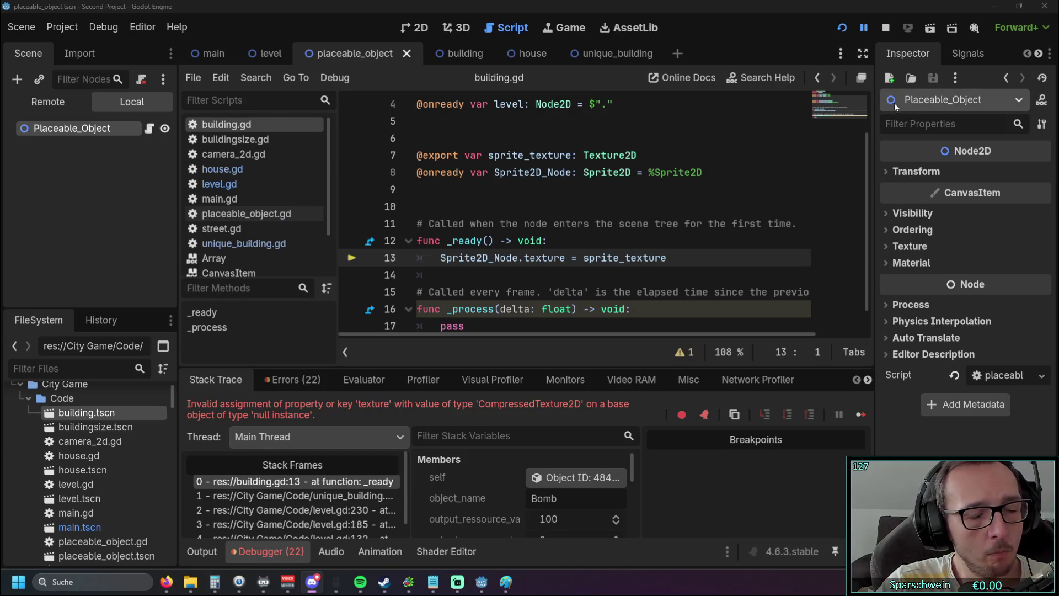
{"action": "left_click", "coordinate": [500, 309]}
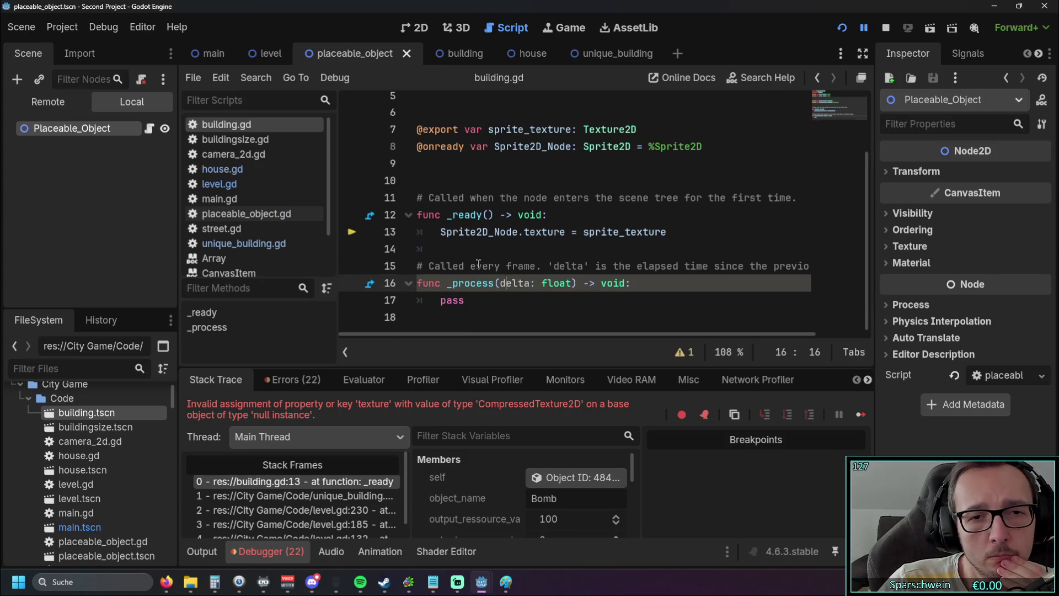
{"action": "scroll", "coordinate": [480, 260], "scroll_direction": "up", "scroll_amount": 2}
{"action": "scroll", "coordinate": [480, 262], "scroll_direction": "down", "scroll_amount": 1}
{"action": "scroll", "coordinate": [479, 261], "scroll_direction": "up", "scroll_amount": 2}
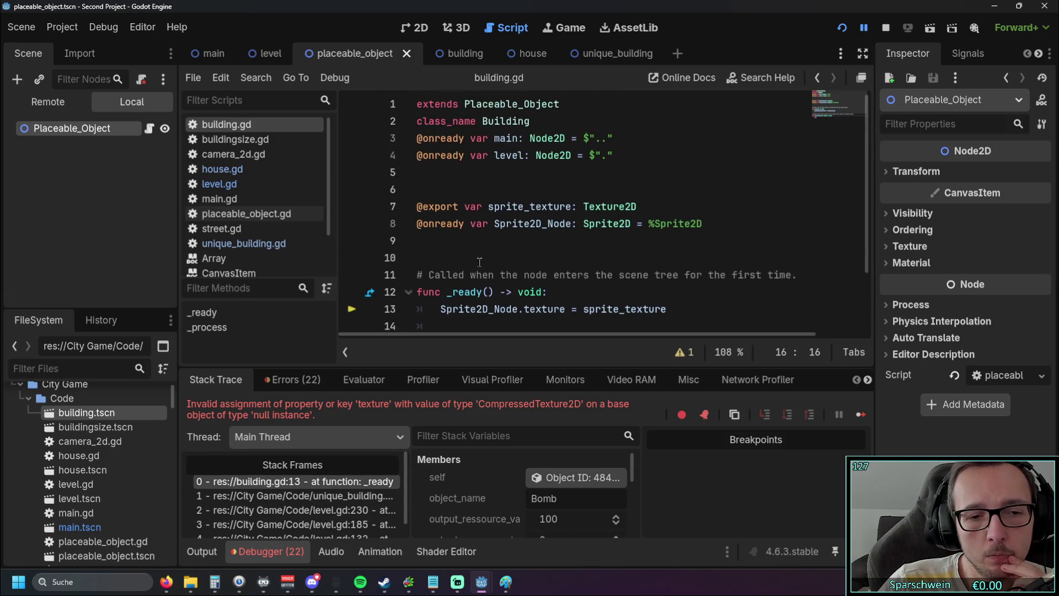
{"action": "left_click", "coordinate": [507, 585]}
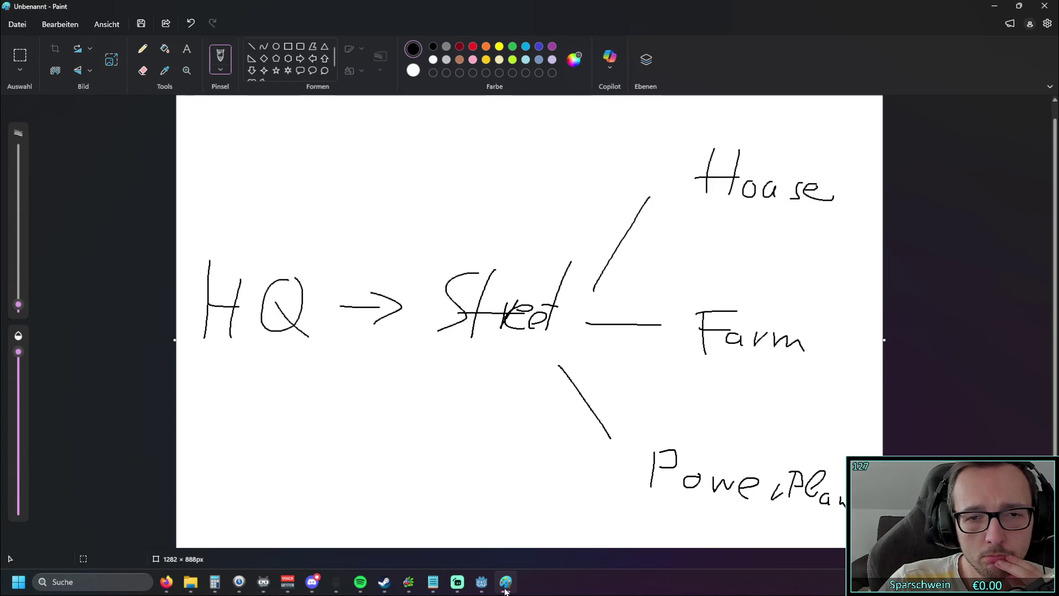
{"action": "left_click", "coordinate": [505, 589]}
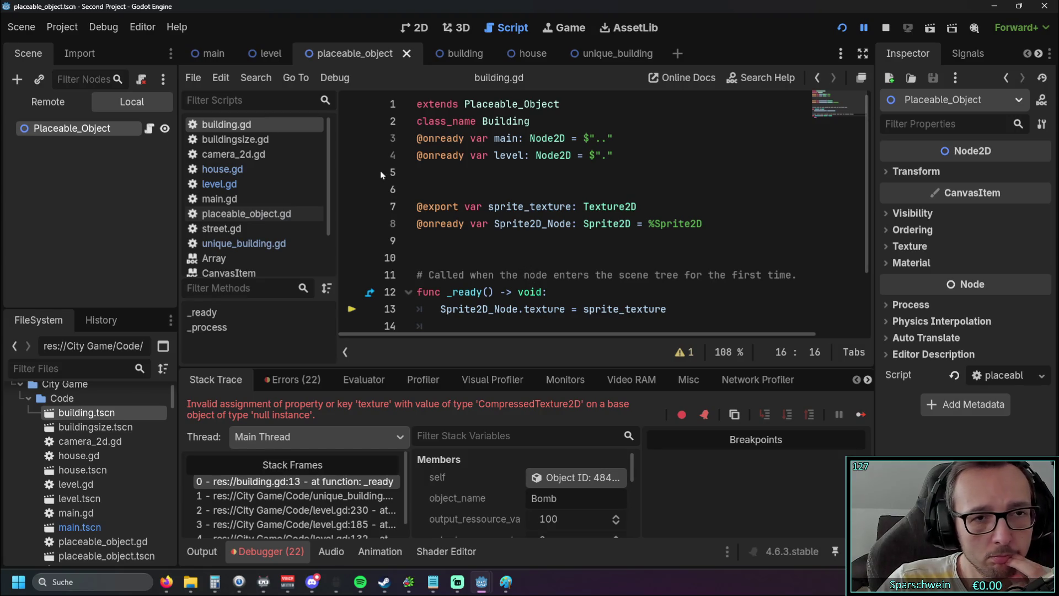
{"action": "left_click", "coordinate": [271, 54]}
Flip through the main, level and placeable_object scenes, checking placeable_object lines 8 and 3
{"action": "left_click", "coordinate": [212, 53]}
{"action": "left_click", "coordinate": [288, 54]}
{"action": "left_click", "coordinate": [361, 54]}
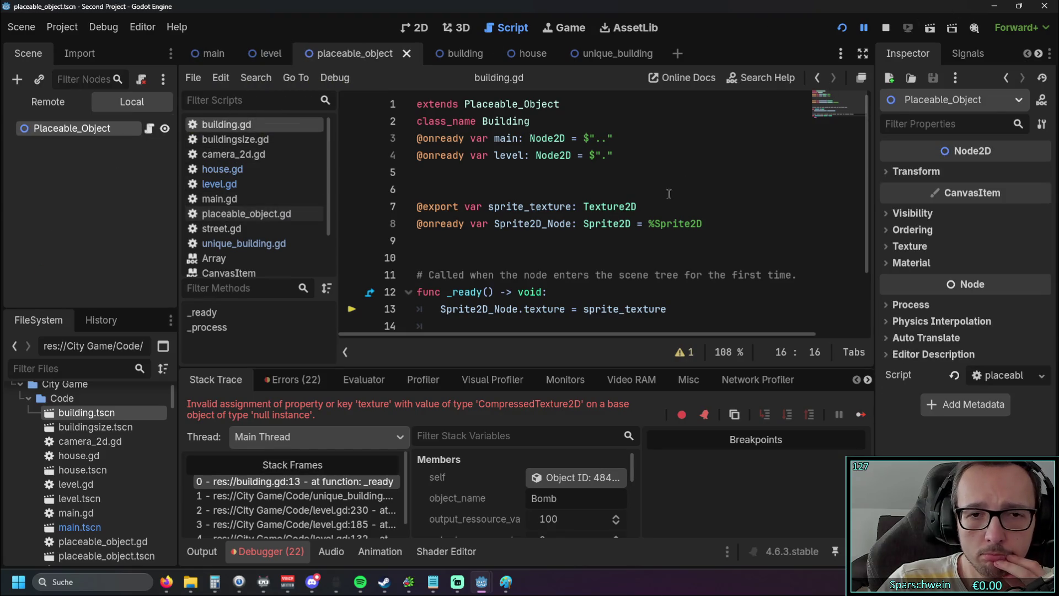
{"action": "left_click", "coordinate": [631, 222]}
{"action": "left_click", "coordinate": [220, 53]}
{"action": "left_click", "coordinate": [273, 54]}
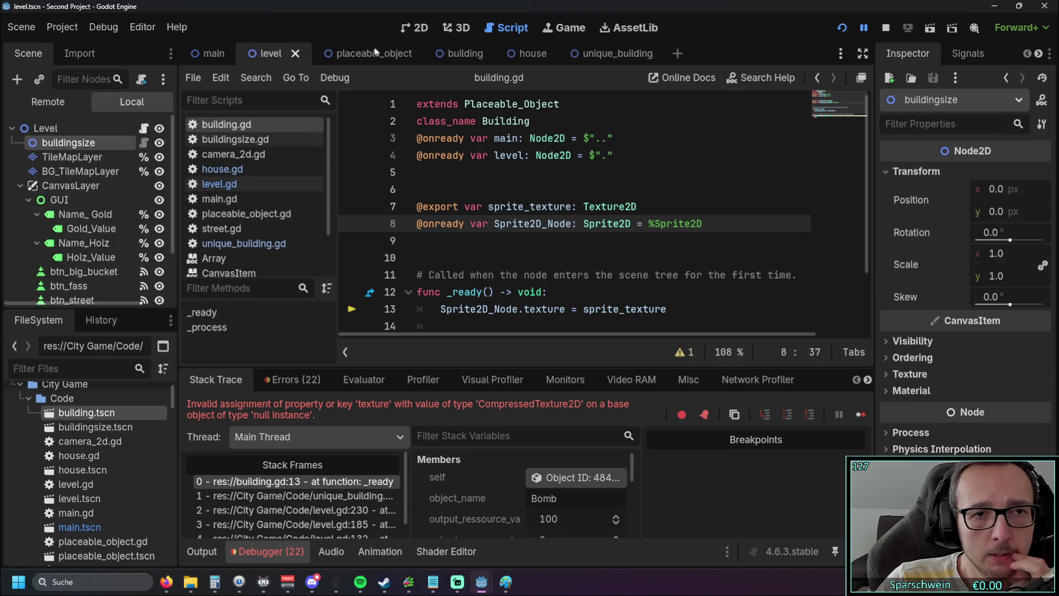
{"action": "left_click", "coordinate": [359, 53]}
{"action": "left_click", "coordinate": [478, 139]}
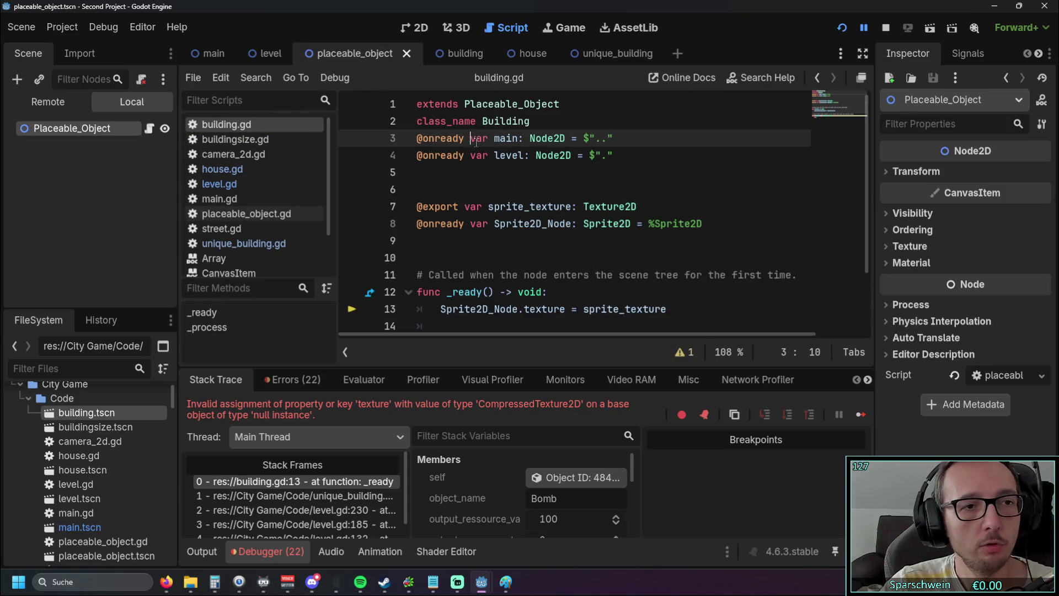
Look over the level, main, building and unique_building scenes, ending at unique_building line 2
{"action": "left_click", "coordinate": [273, 54]}
{"action": "left_click", "coordinate": [207, 52]}
{"action": "left_click", "coordinate": [464, 53]}
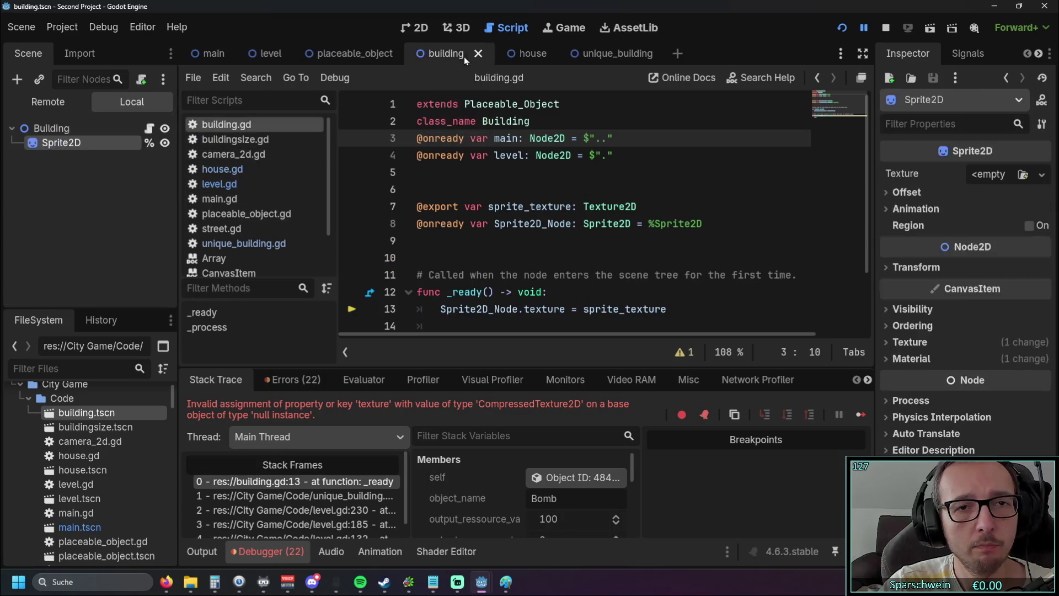
{"action": "left_click", "coordinate": [607, 53]}
{"action": "left_click", "coordinate": [611, 119]}
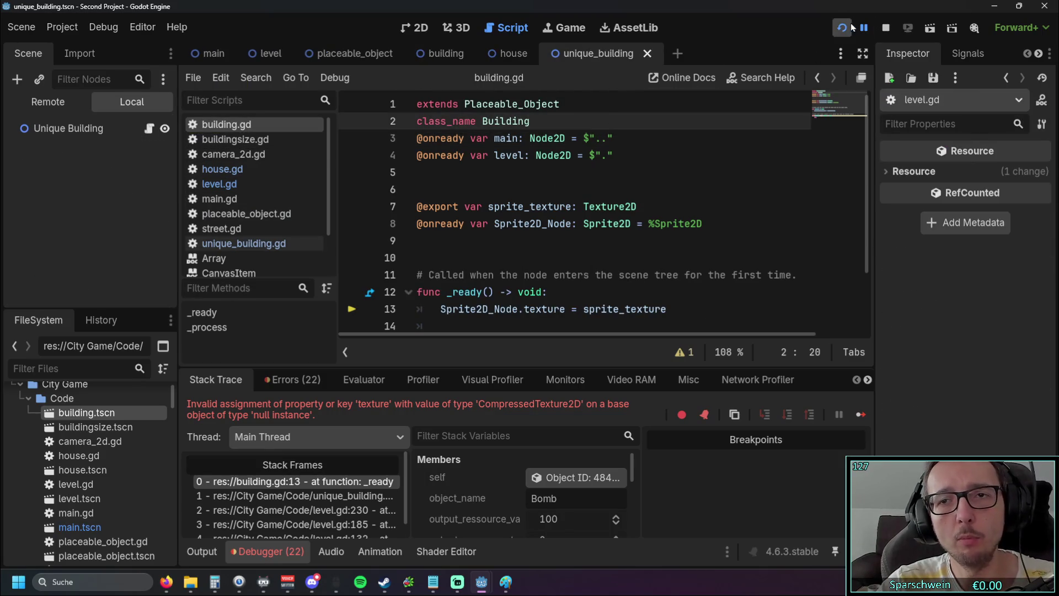
Rerun the game in debug mode and place a house, then a bomb, on the map
{"action": "left_click", "coordinate": [843, 27]}
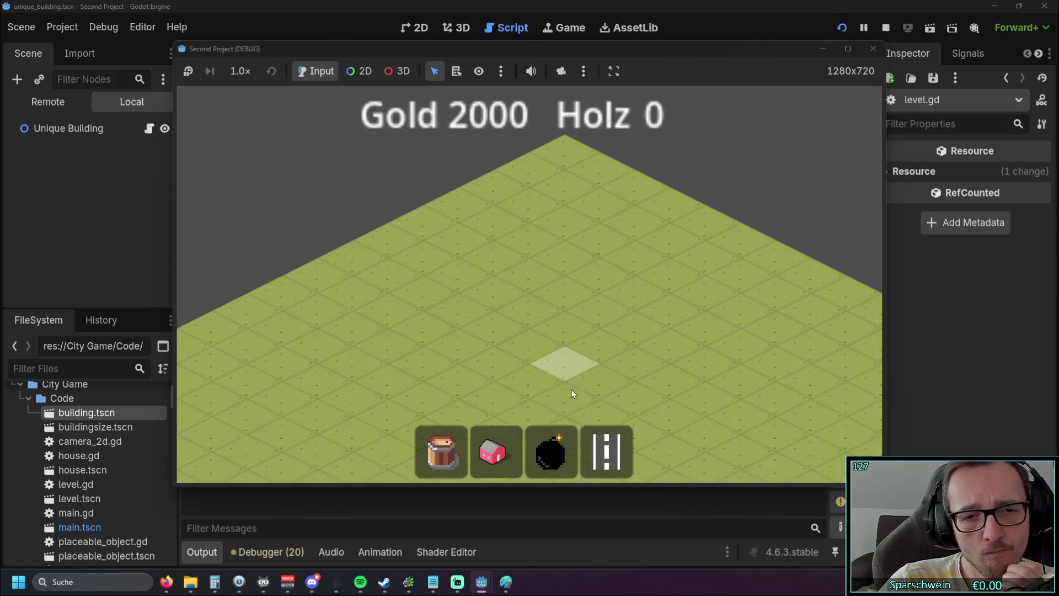
{"action": "left_click", "coordinate": [492, 452]}
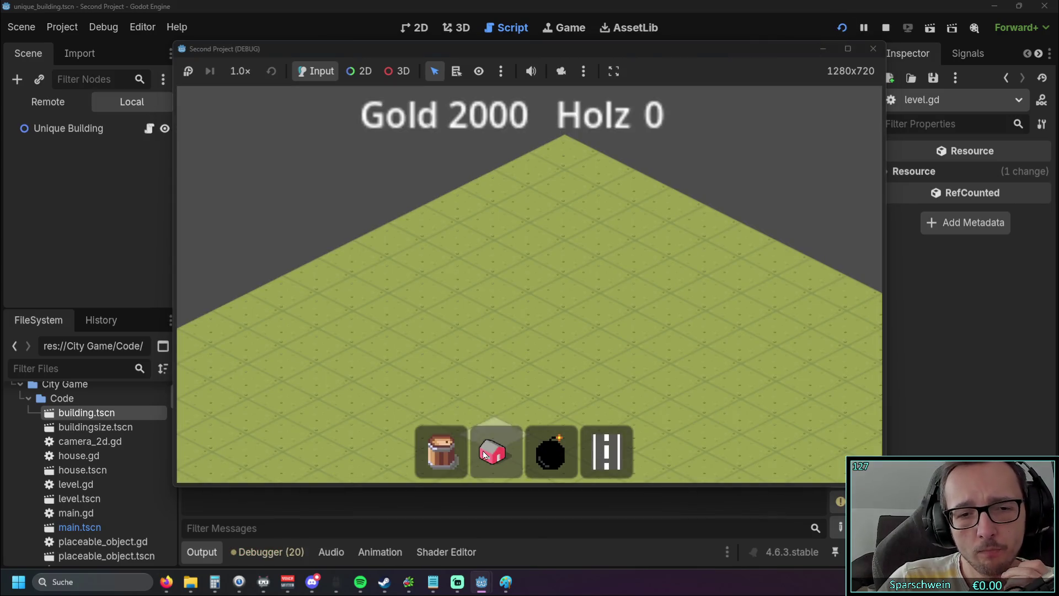
{"action": "left_click", "coordinate": [487, 307]}
{"action": "left_click", "coordinate": [550, 452]}
{"action": "left_click", "coordinate": [562, 327]}
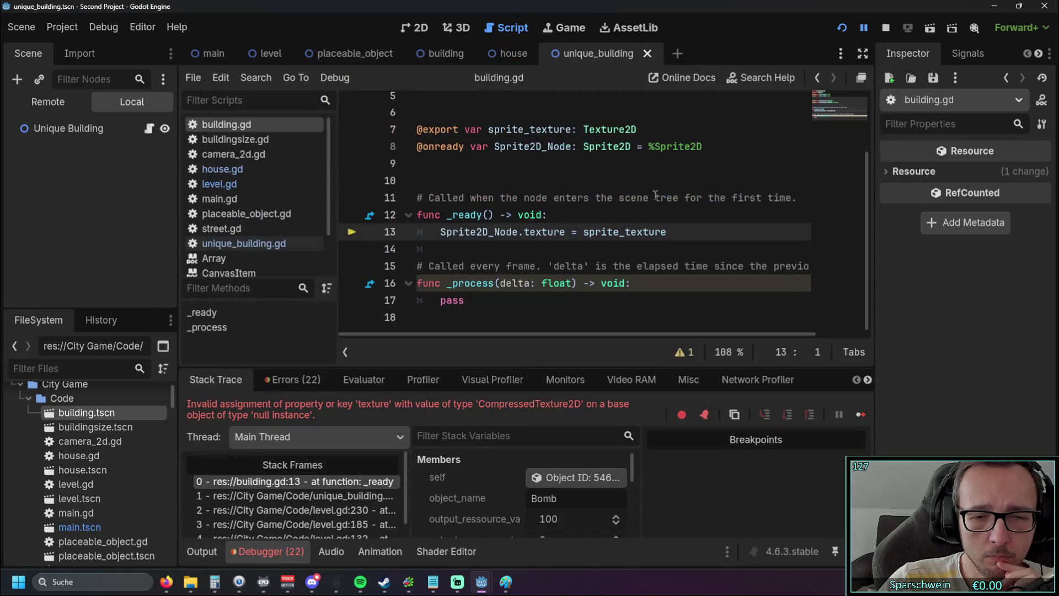
Confirm unique_building.gd's _ready calls super._ready() before pass, then return to the house scene
{"action": "mouse_move", "coordinate": [505, 227]}
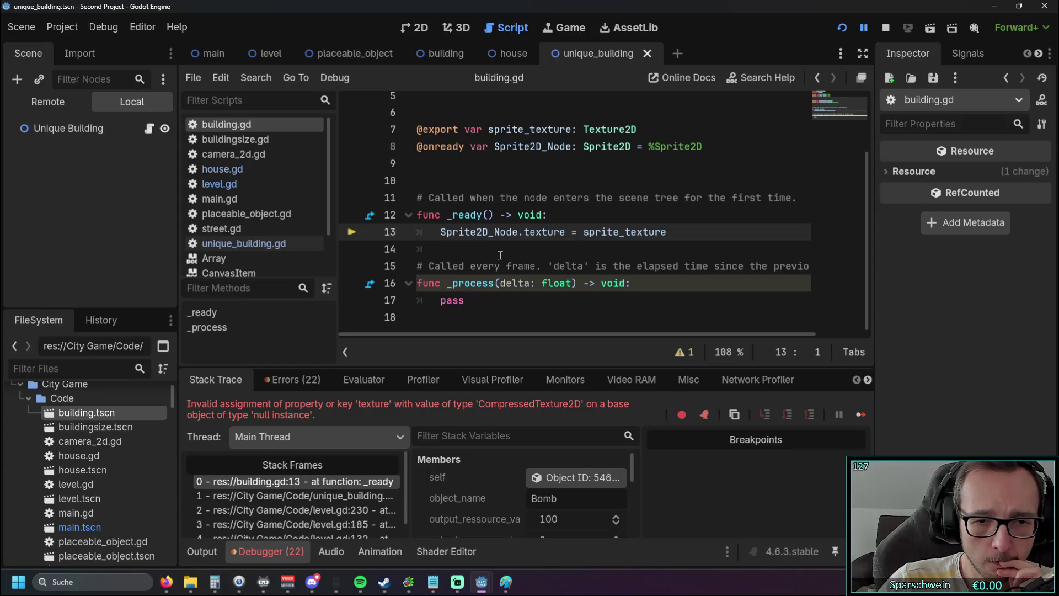
{"action": "scroll", "coordinate": [499, 223], "scroll_direction": "up", "scroll_amount": 3}
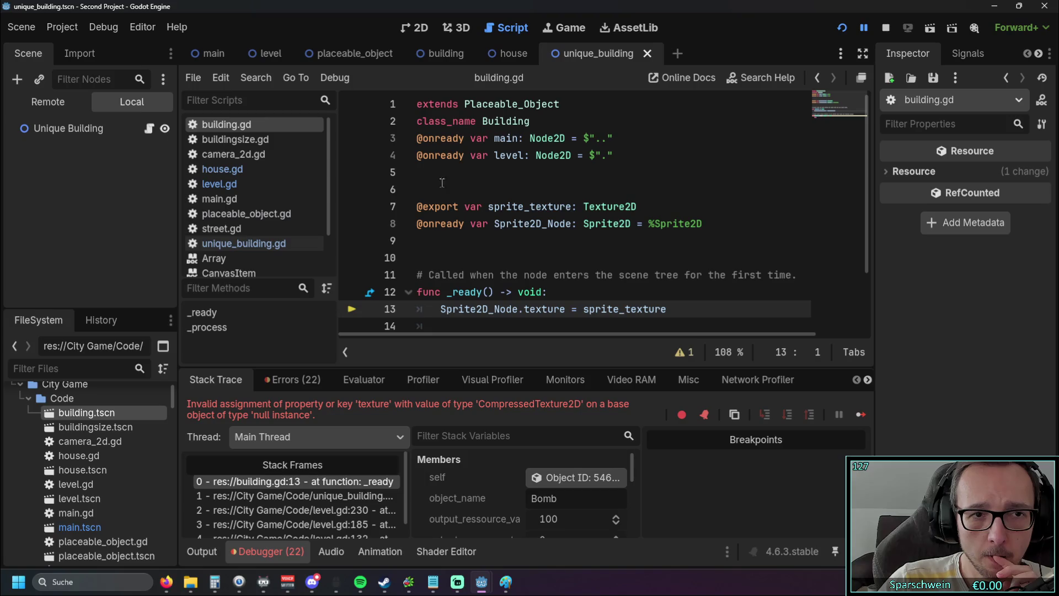
{"action": "left_click", "coordinate": [251, 246]}
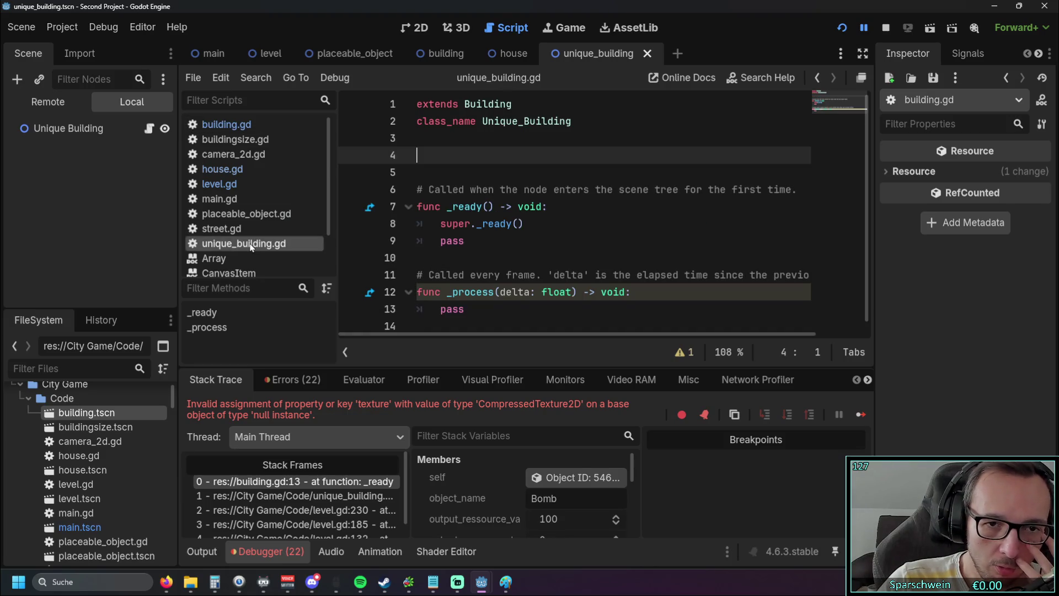
{"action": "left_click", "coordinate": [461, 223]}
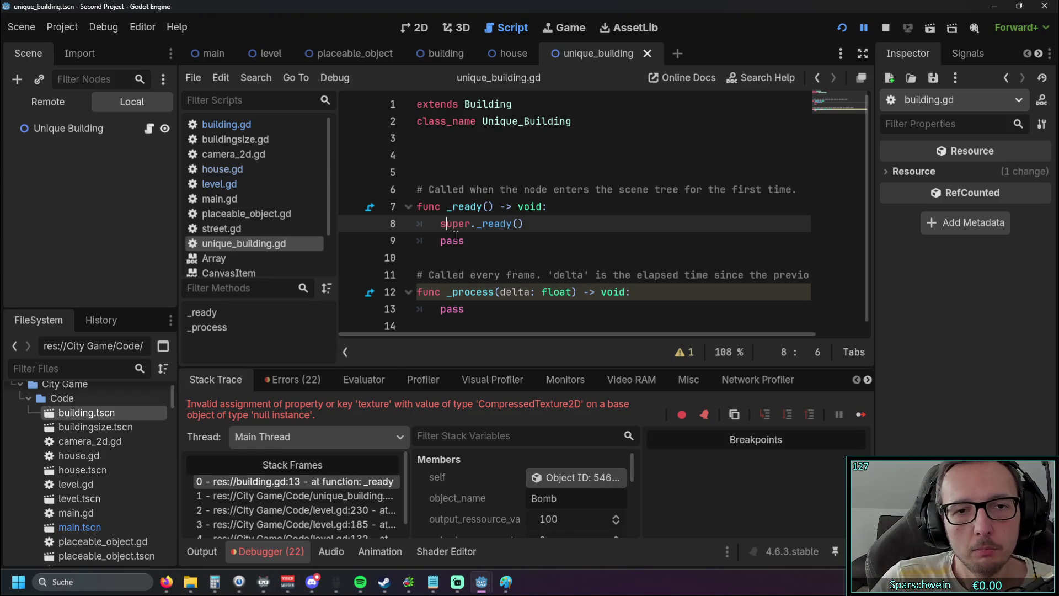
{"action": "left_click", "coordinate": [512, 255]}
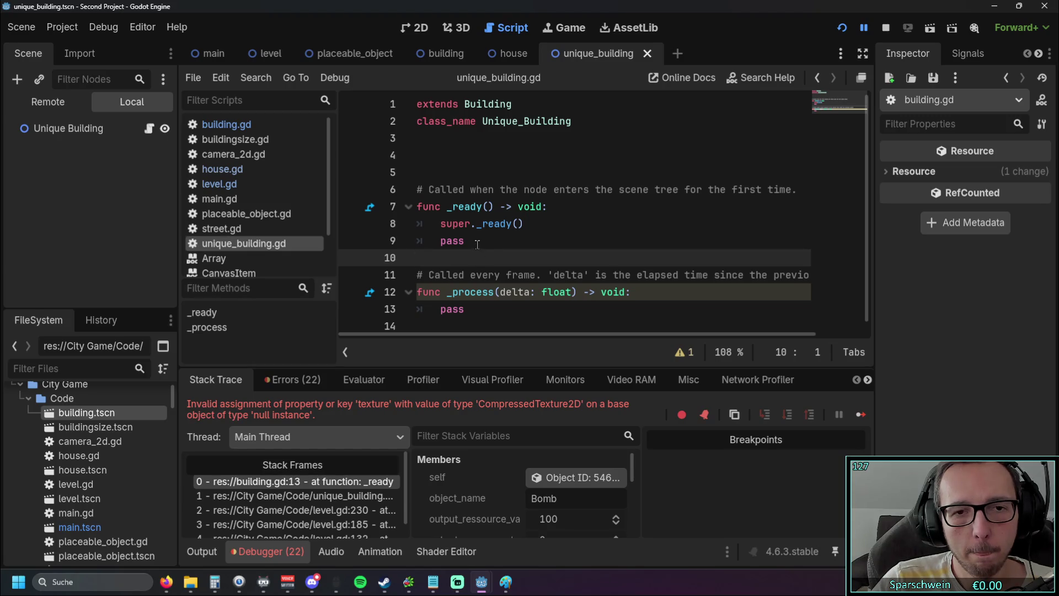
{"action": "left_click", "coordinate": [508, 56]}
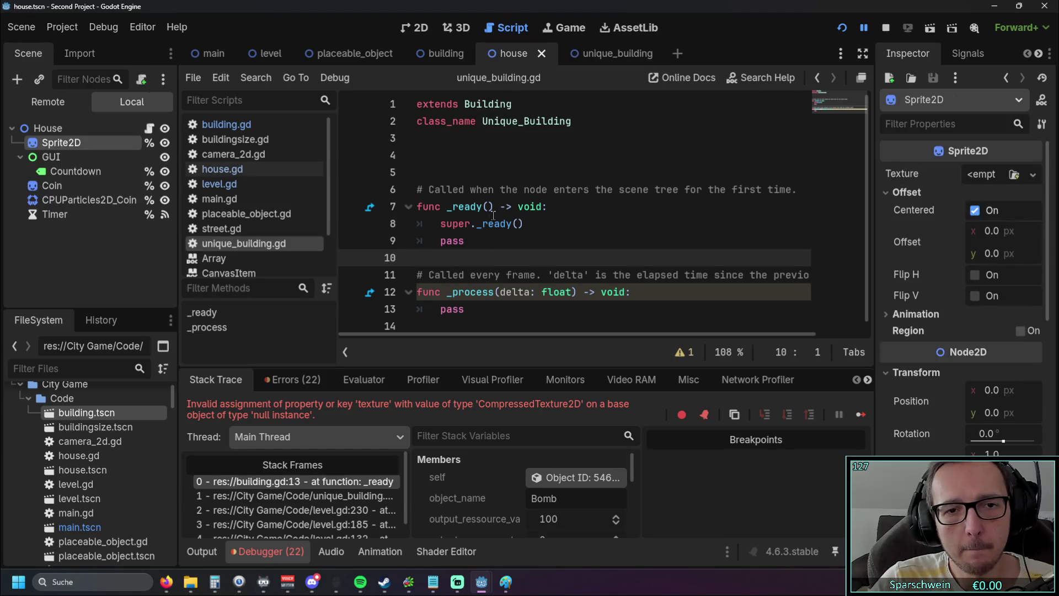
Restore main = get_parent().get_parent() on house.gd line 16 via undo/redo and save
{"action": "left_click", "coordinate": [226, 169]}
{"action": "key", "text": "ctrl+z"}
{"action": "key", "text": "ctrl+z"}
{"action": "left_click", "coordinate": [576, 179]}
{"action": "key", "text": "ctrl+shift+z"}
{"action": "left_click", "coordinate": [610, 232]}
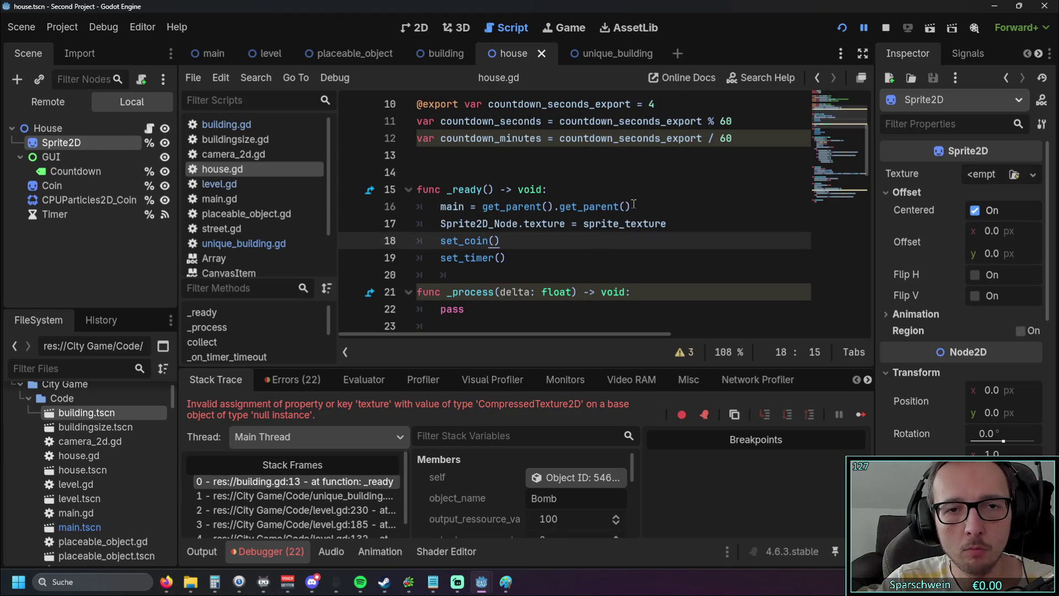
{"action": "key", "text": "ctrl+z"}
{"action": "key", "text": "ctrl+shift+z"}
{"action": "left_click", "coordinate": [569, 246]}
{"action": "key", "text": "ctrl+s"}
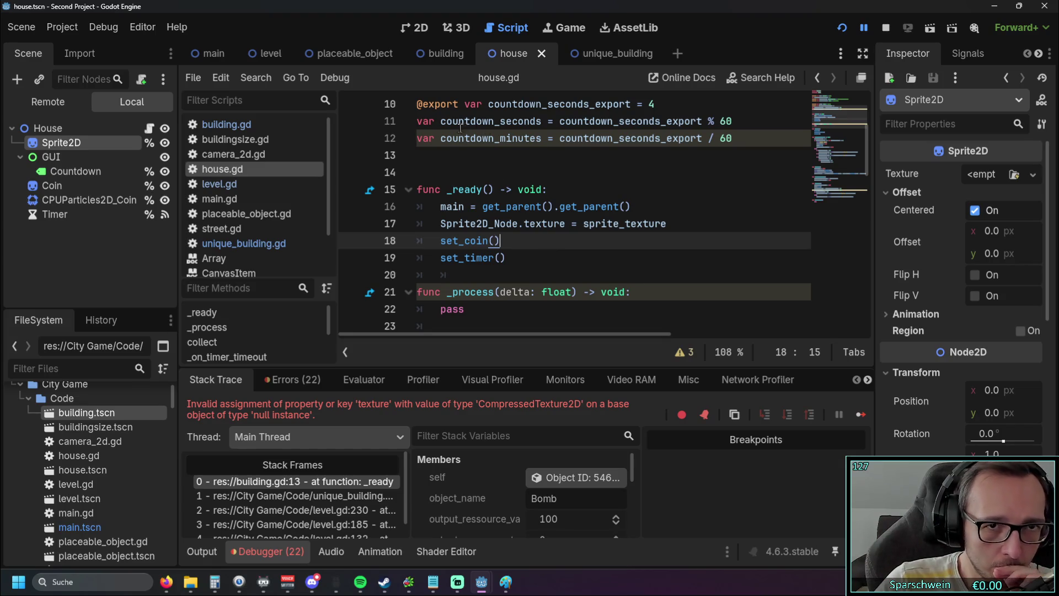
Flip to the building scene and back, then narrow the script list to widen the code area
{"action": "left_click", "coordinate": [444, 53]}
{"action": "left_click", "coordinate": [525, 54]}
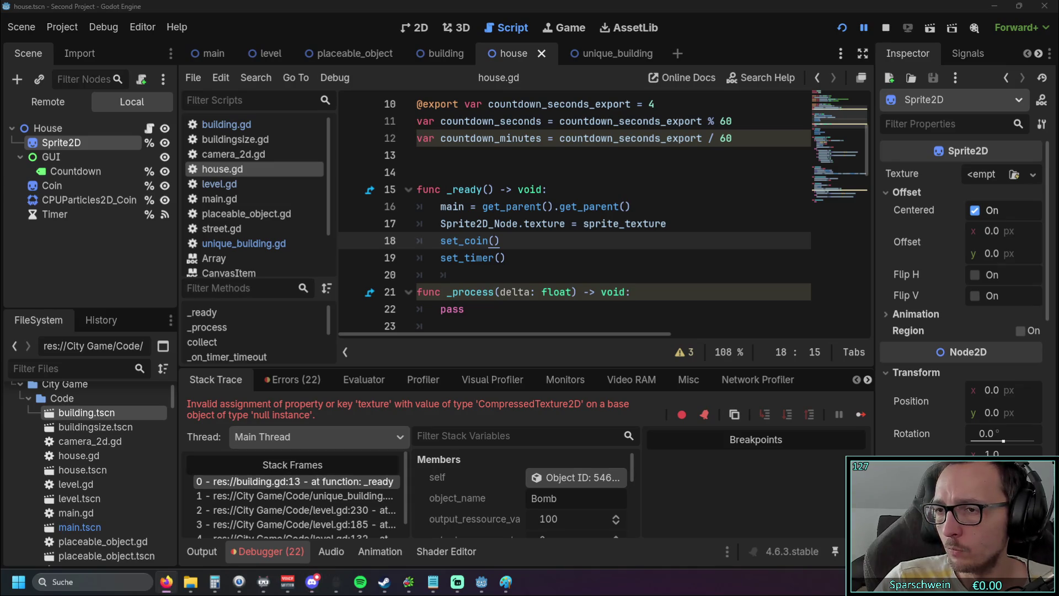
{"action": "left_click", "coordinate": [468, 167]}
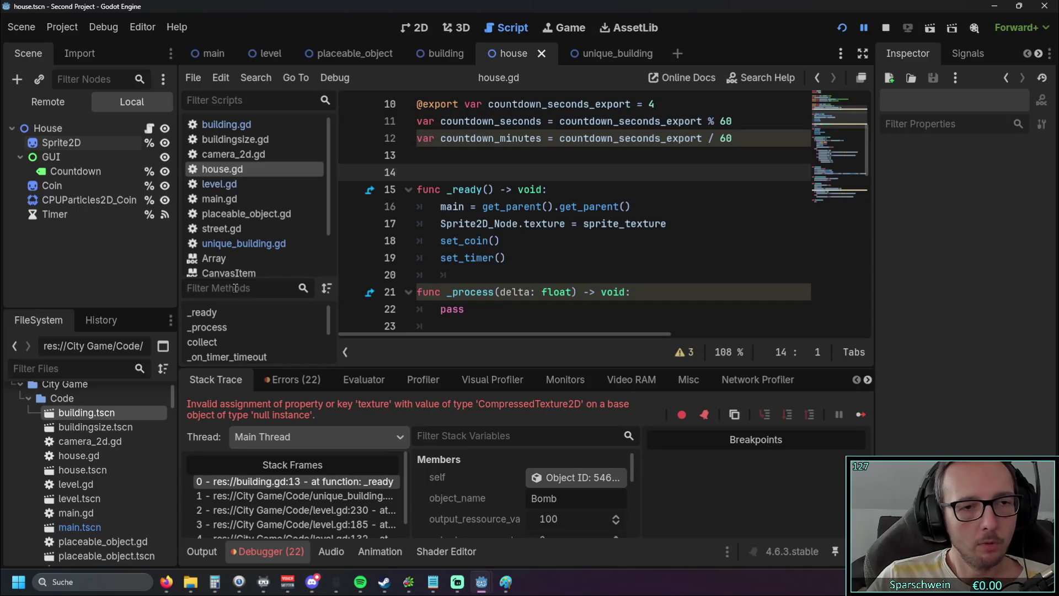
{"action": "mouse_move", "coordinate": [336, 258]}
{"action": "left_mouse_down"}
{"action": "mouse_move", "coordinate": [232, 254]}
{"action": "mouse_move", "coordinate": [319, 248]}
{"action": "left_mouse_up"}
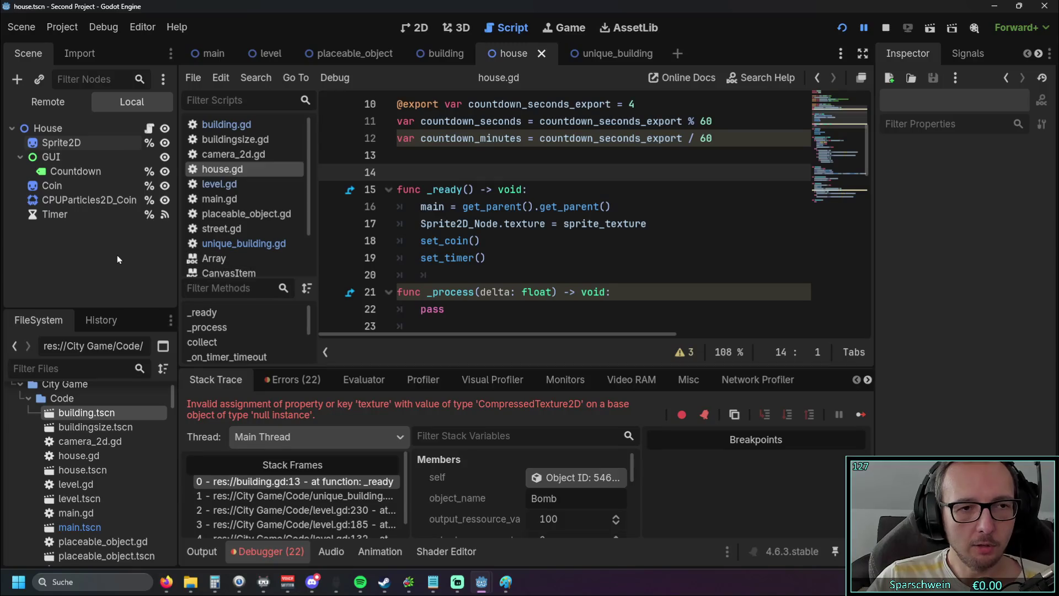